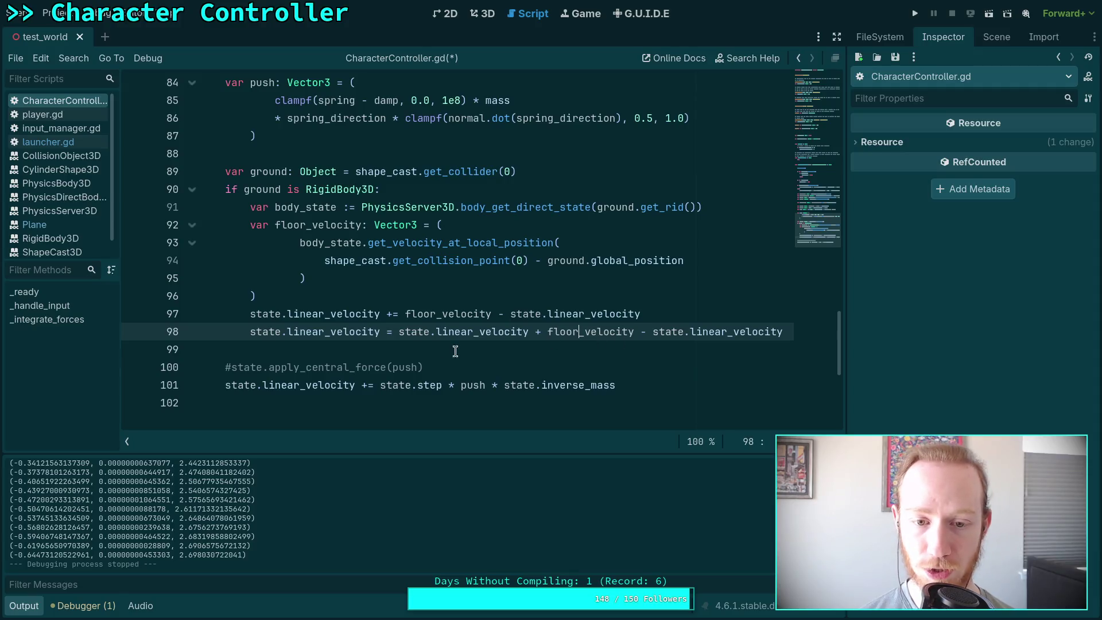
Delete 'state.linear_velocity + ' on line 98, then undo the deletion.
drag(395, 331, 663, 334)
key(BackSpace)
key(BackSpace)
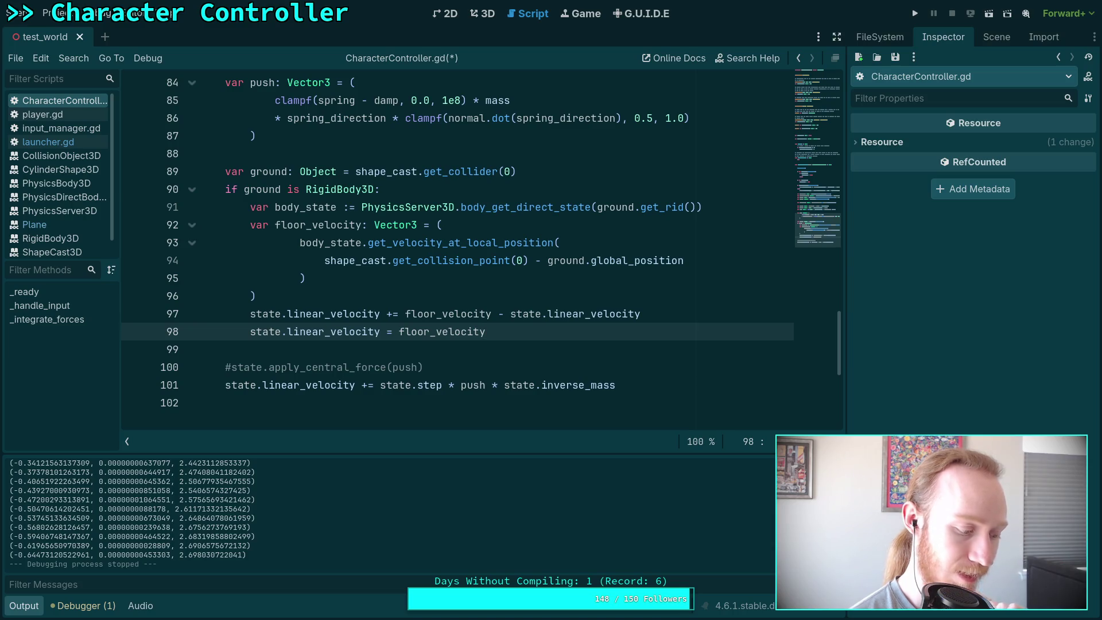
key(ctrl+z)
key(ctrl+z)
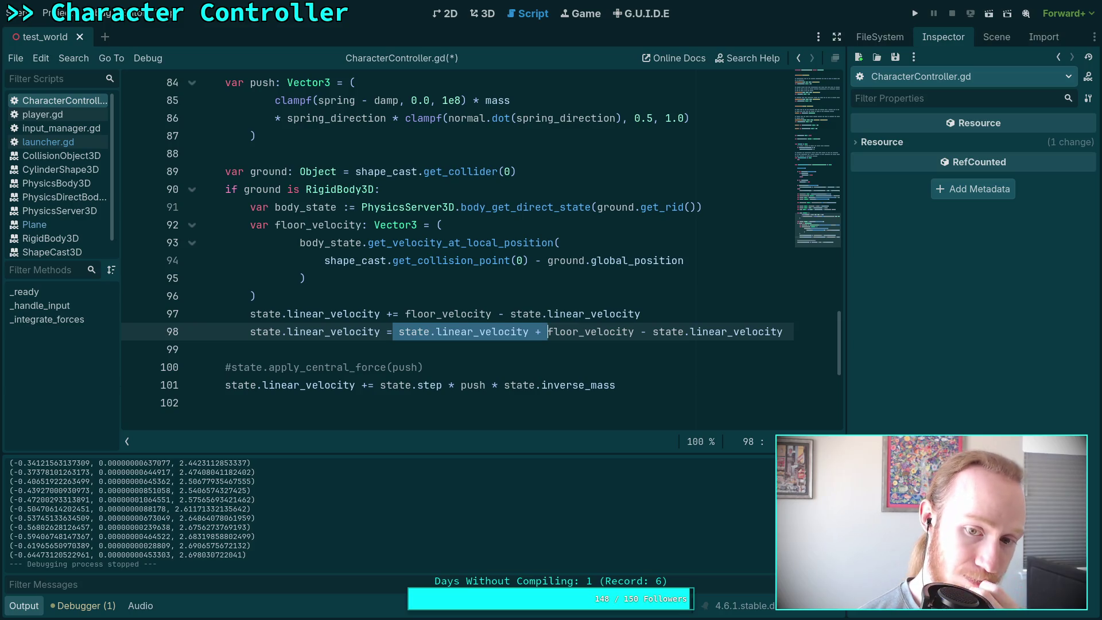
Insert '0.5 * ' before state.linear_velocity on line 98.
click(396, 333)
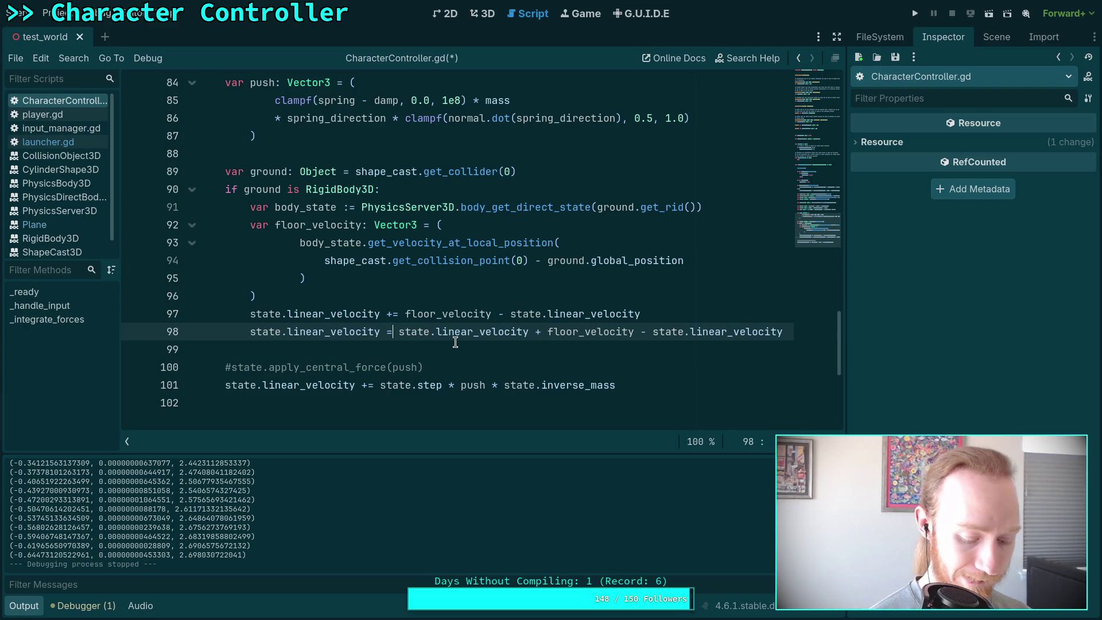
text(0.5 *)
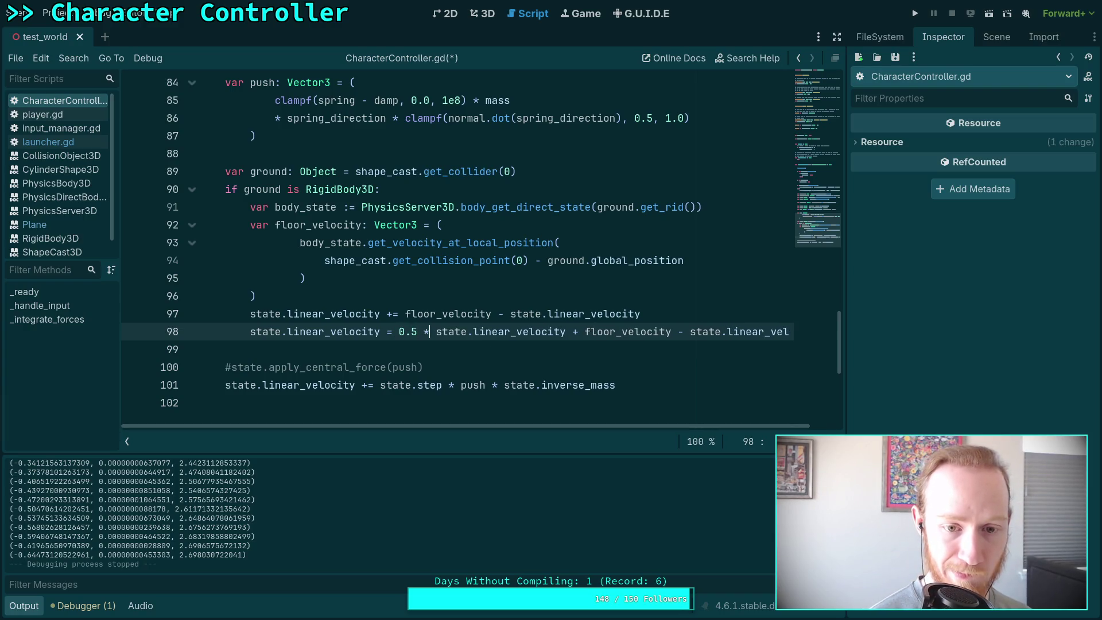
click(584, 331)
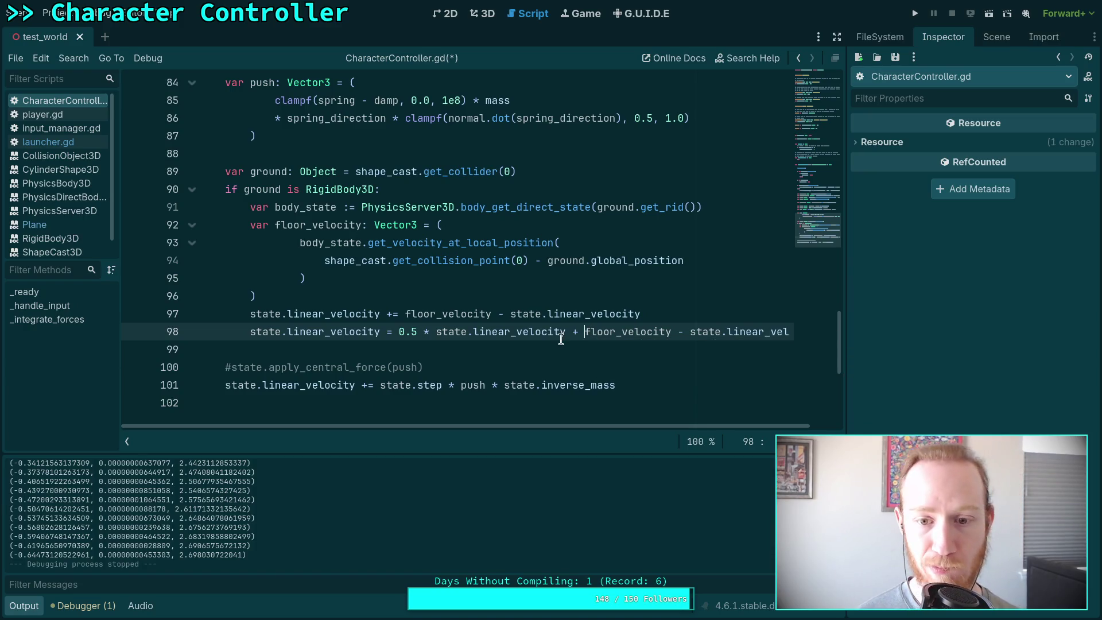
mouse_move(560, 339)
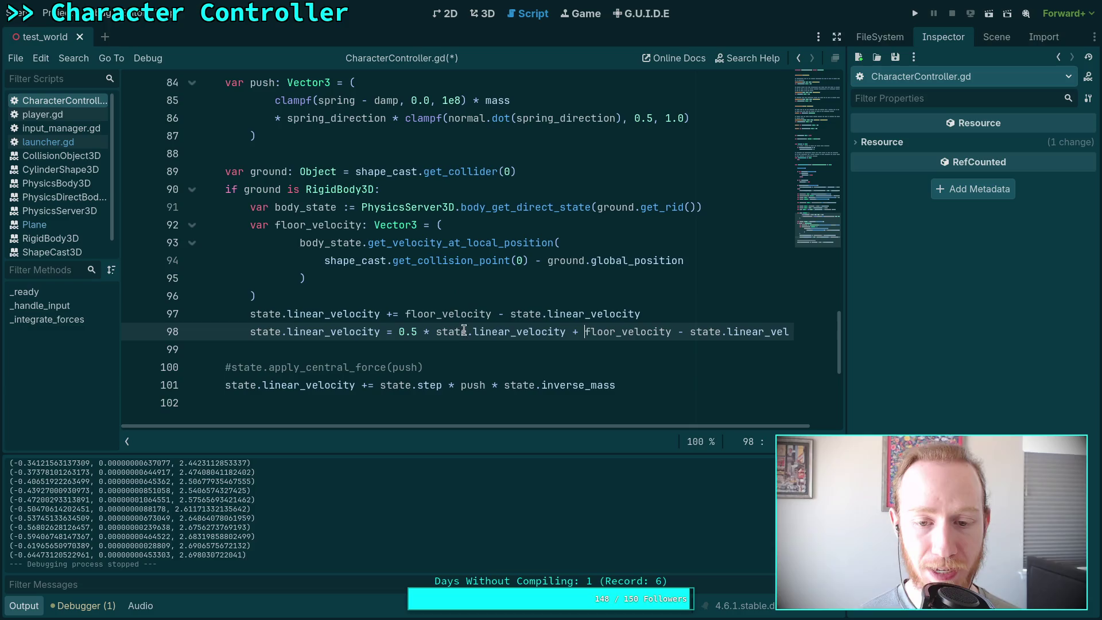
click(661, 314)
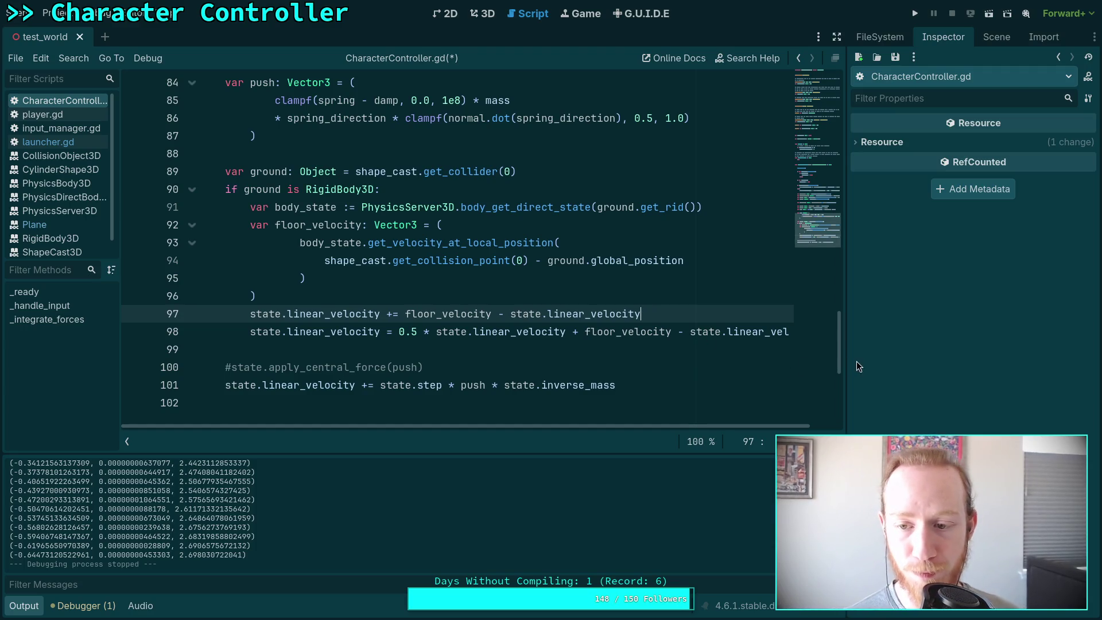
Widen the script editor beside the Inspector and collapse the Output panel.
drag(846, 365, 864, 365)
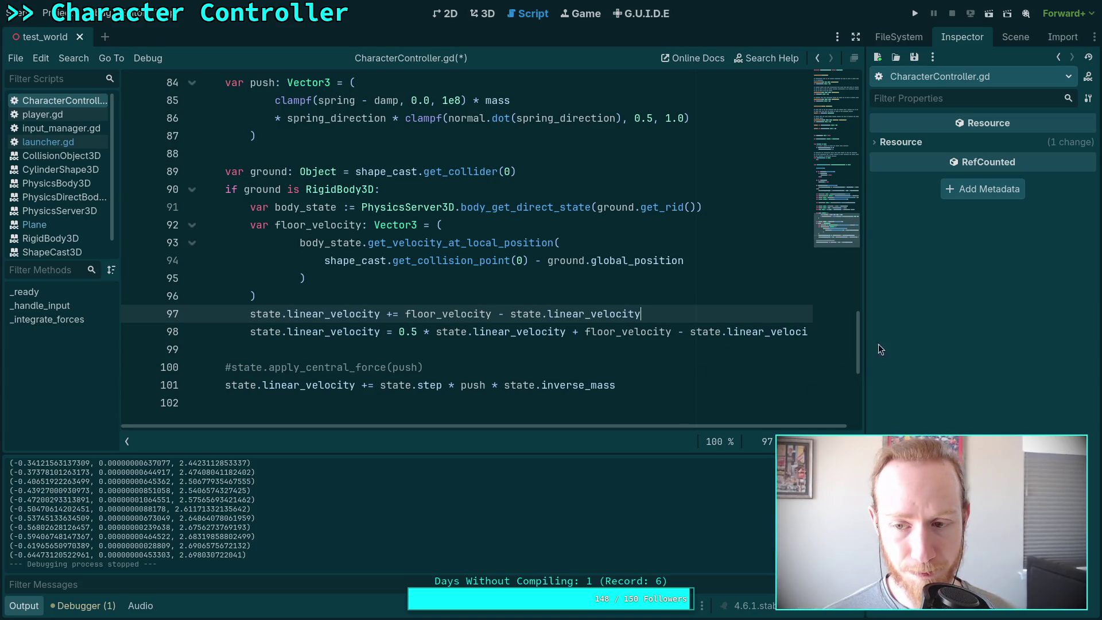
click(12, 607)
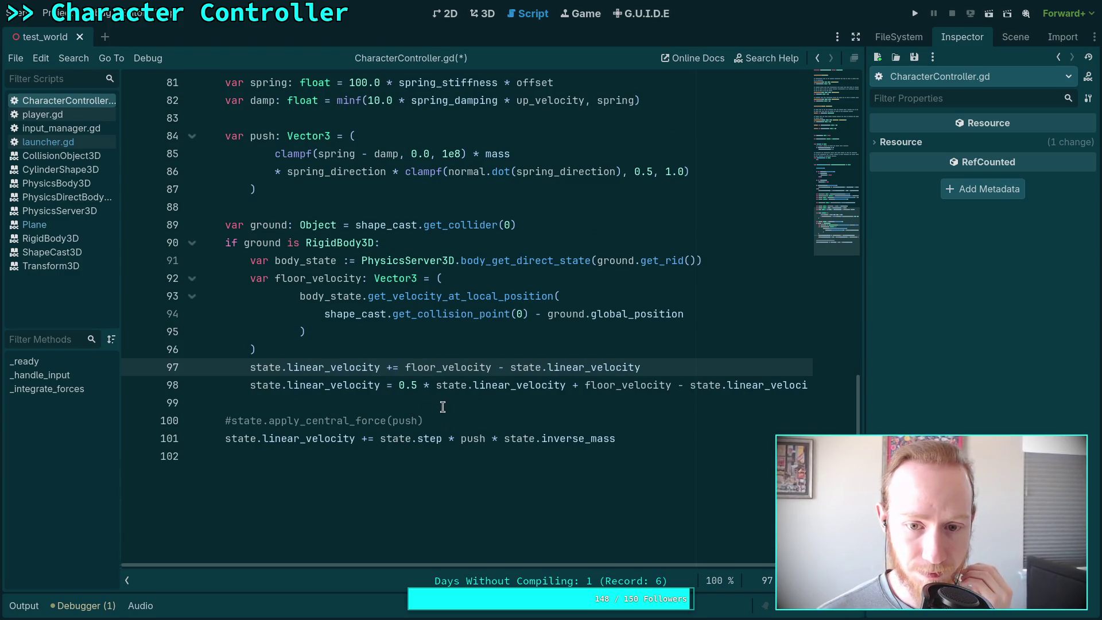
Add 'var ground_velocity: Vector3 = Vector3.ZERO' as line 42 below desired_velocity.
scroll(442, 407, up, 14)
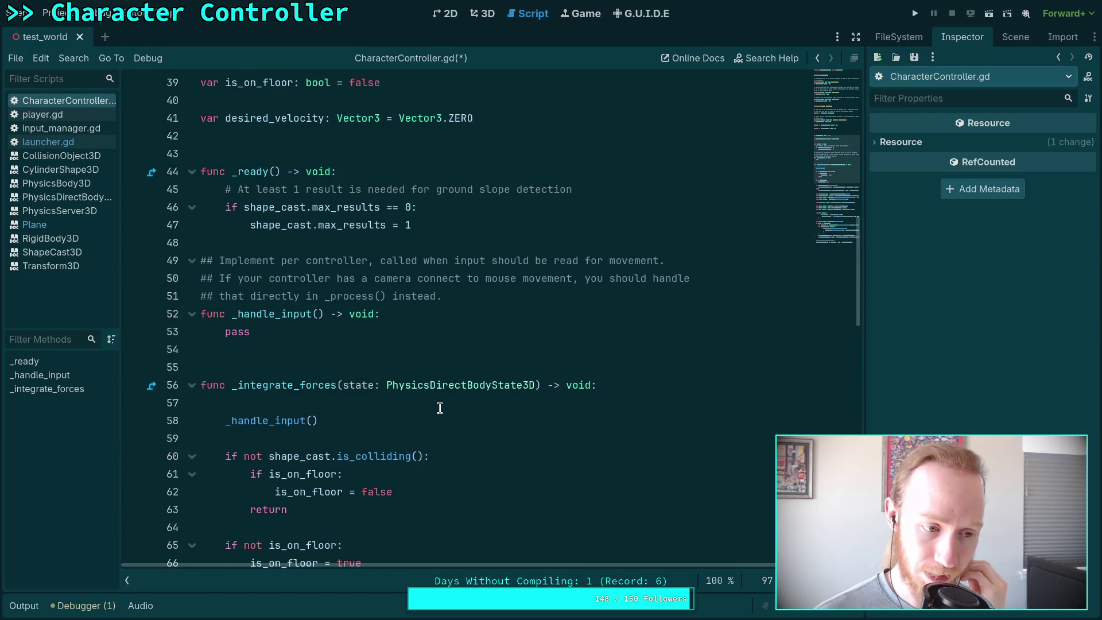
scroll(439, 407, up, 3)
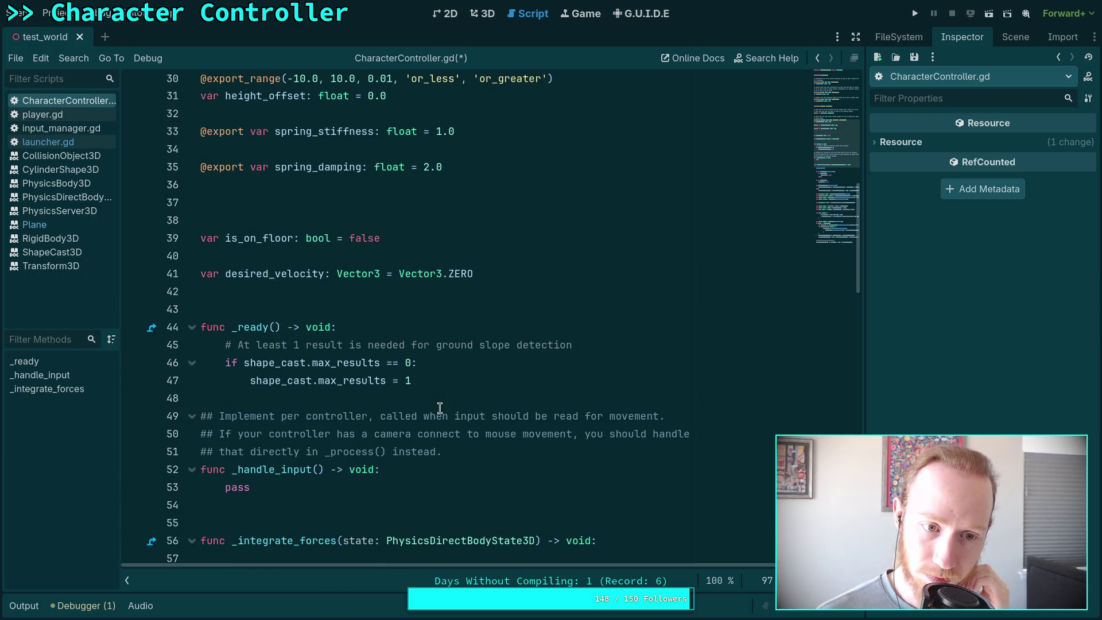
click(508, 270)
key(Return)
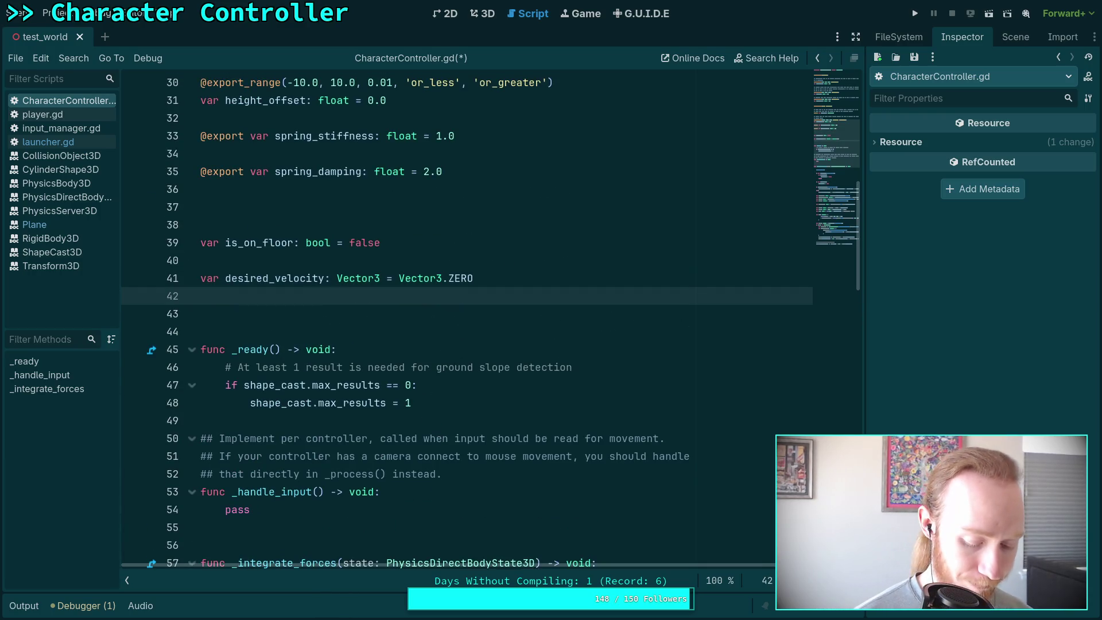
text(var ground_)
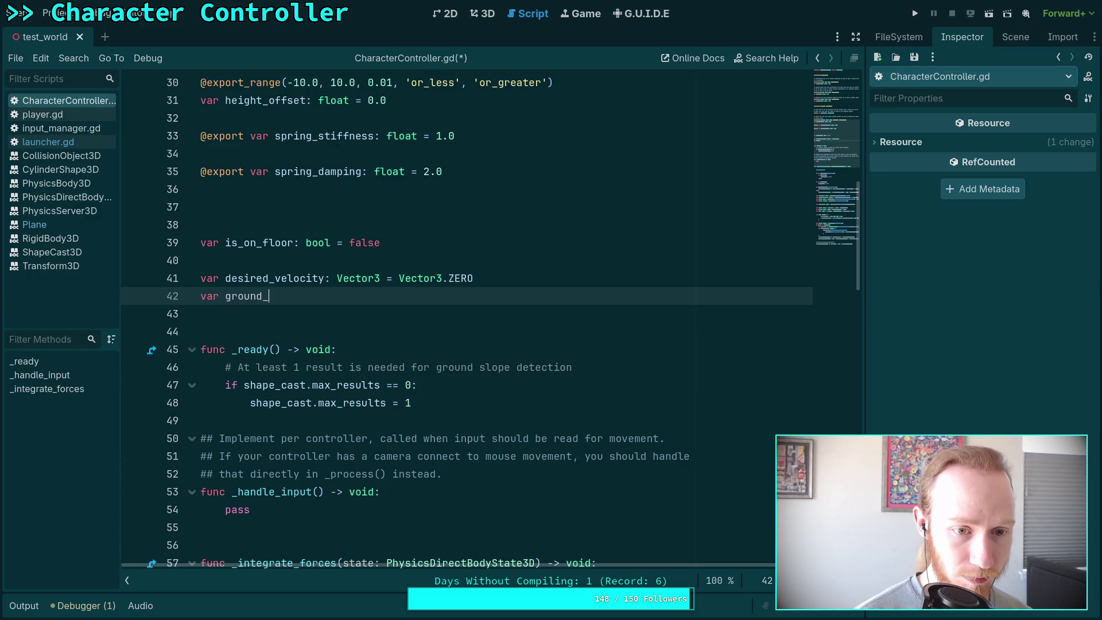
text(velocity: )
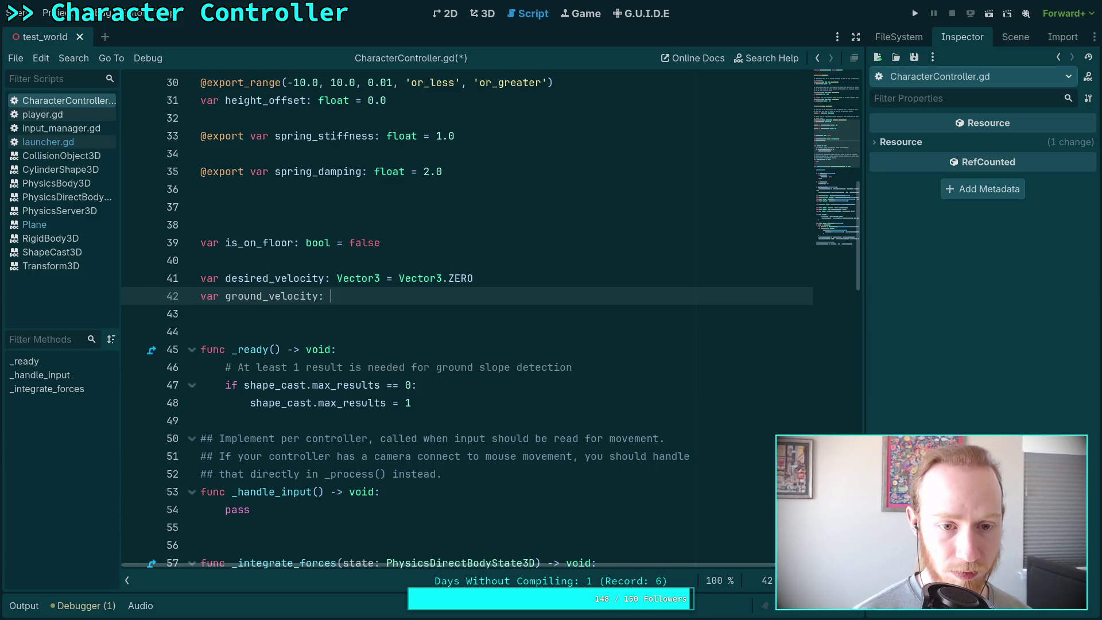
text(Vector3 )
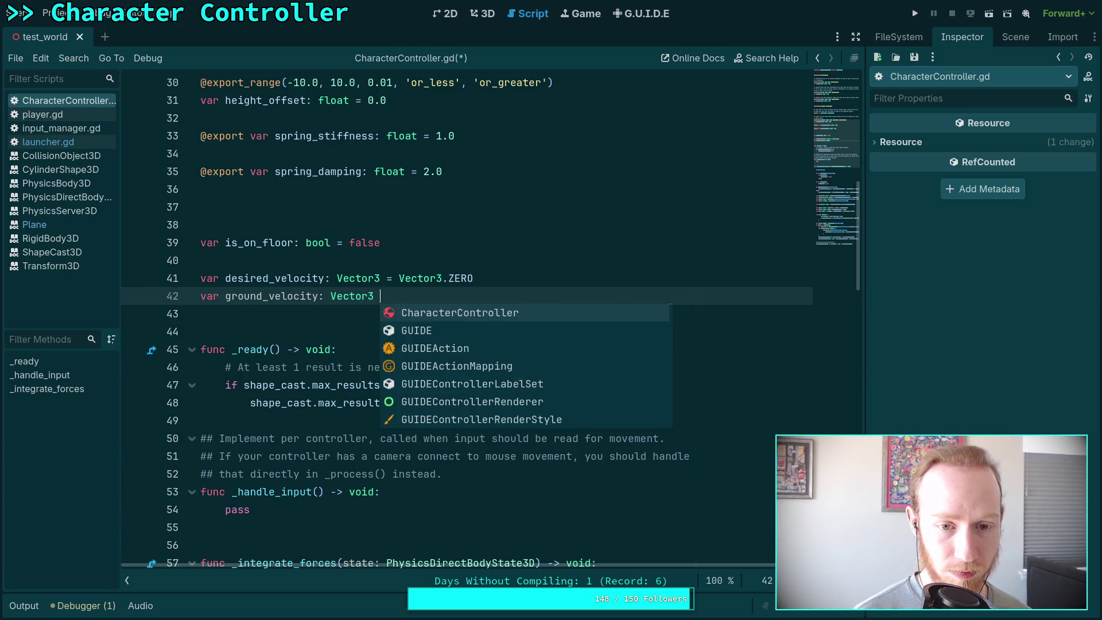
text(= Vector3.Z)
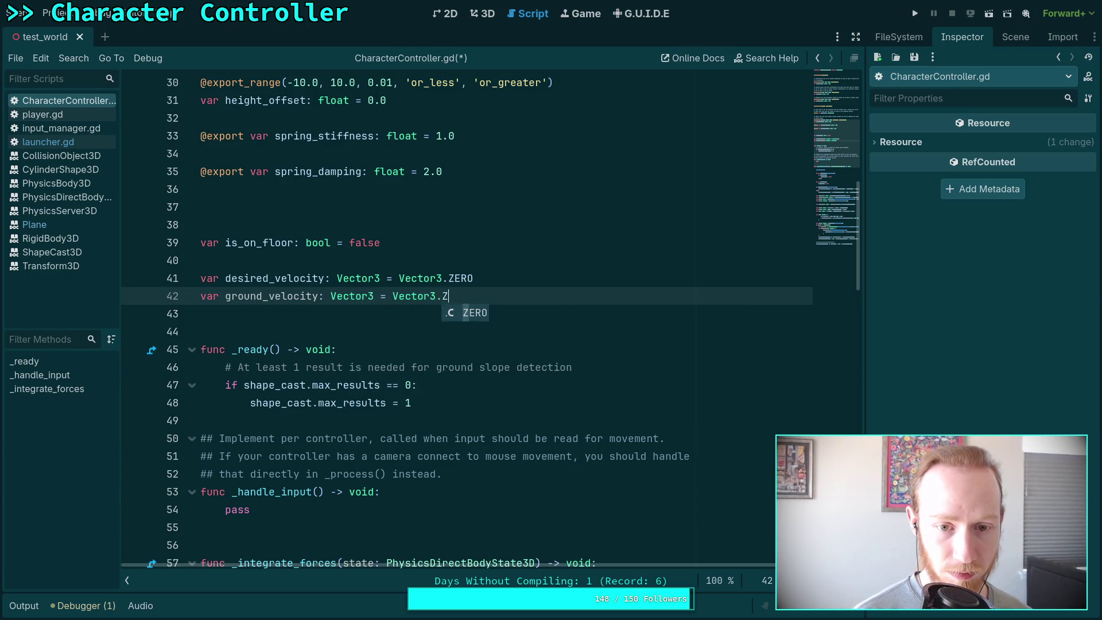
key(Return)
scroll(435, 391, down, 12)
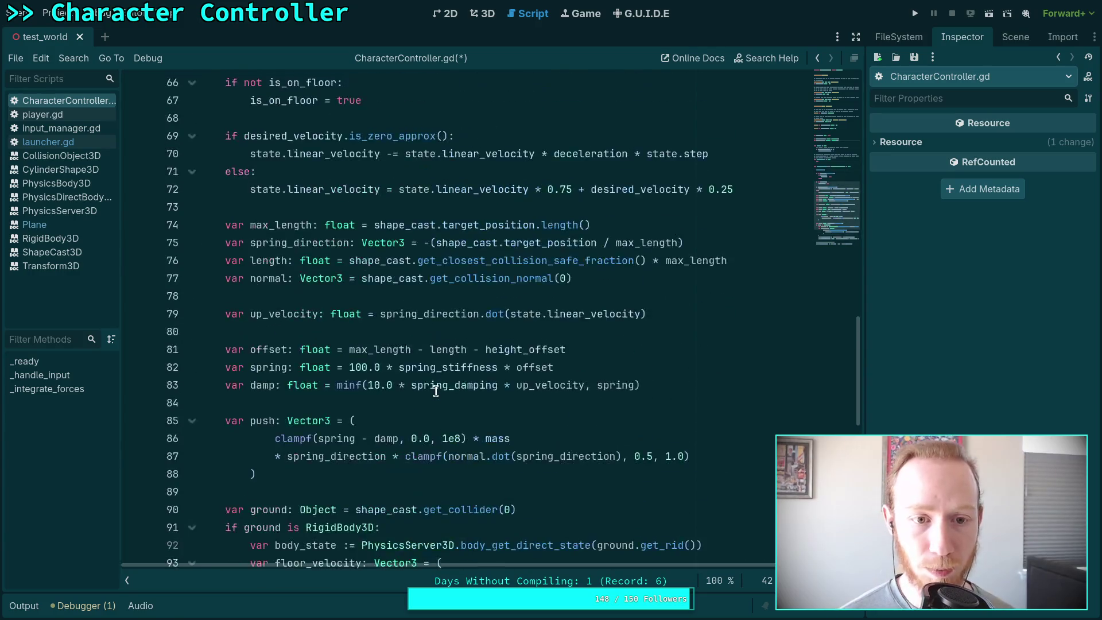
scroll(436, 391, up, 4)
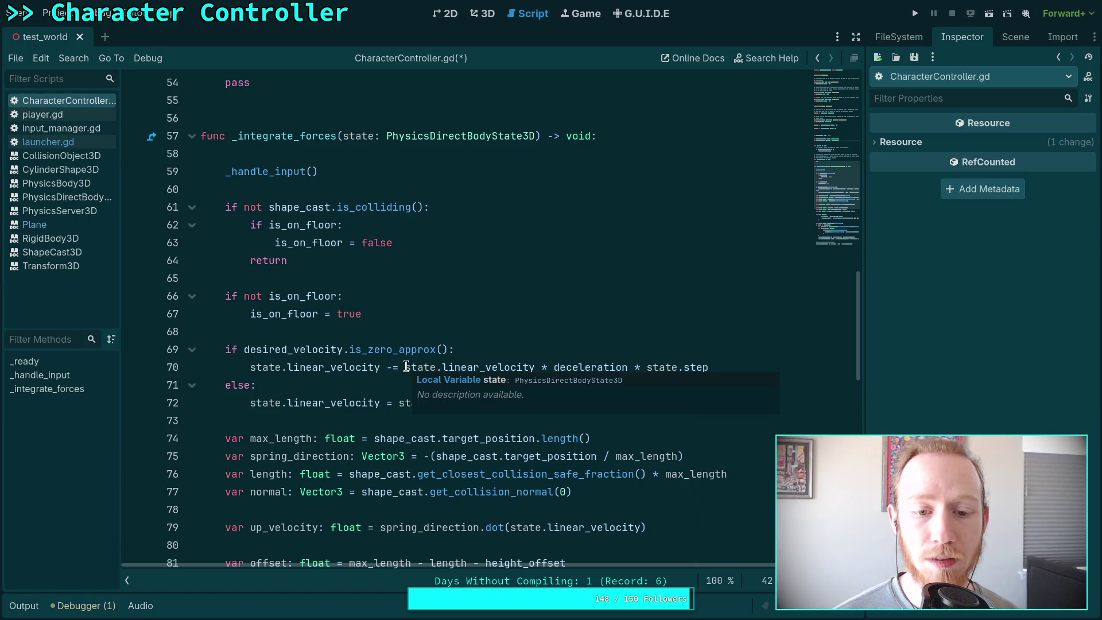
Change the -= on line 70 into a plain assignment.
click(406, 366)
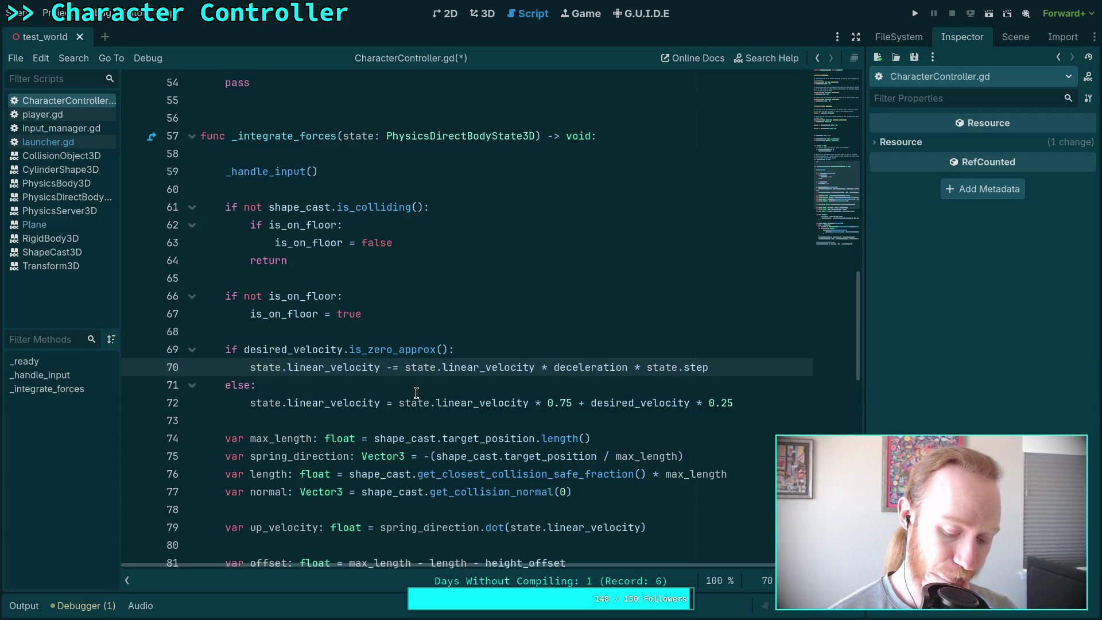
key(BackSpace)
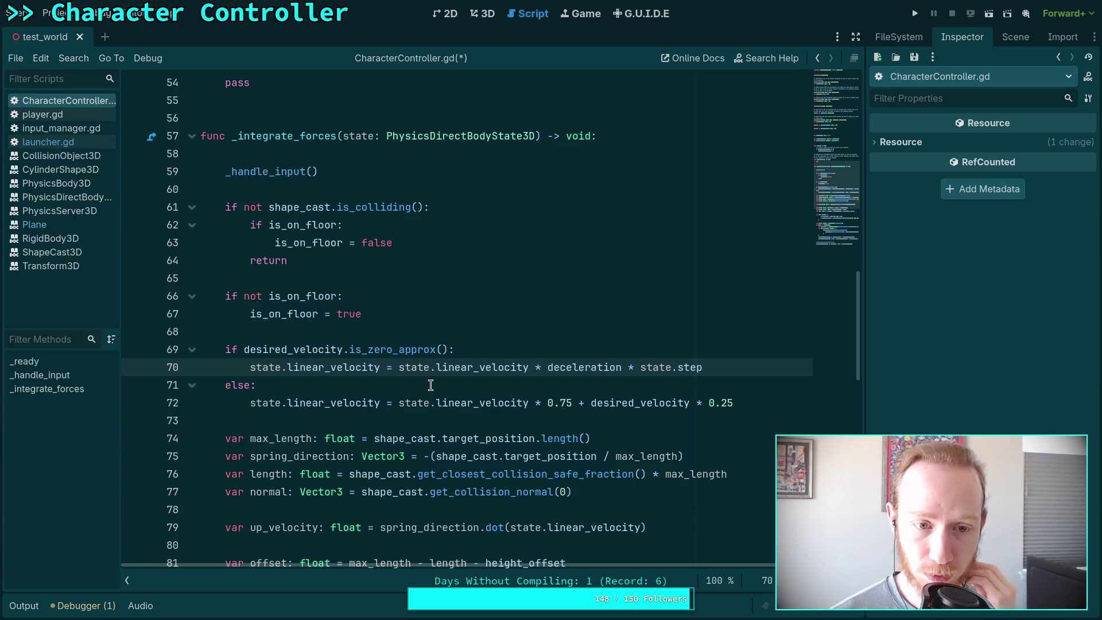
scroll(430, 385, down, 2)
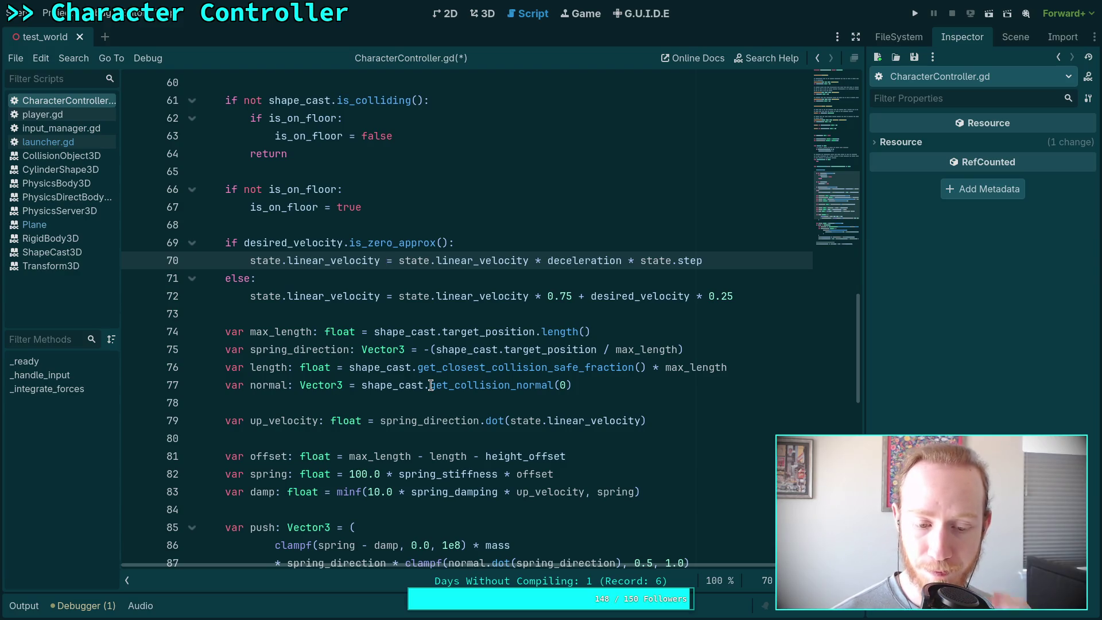
scroll(431, 384, down, 1)
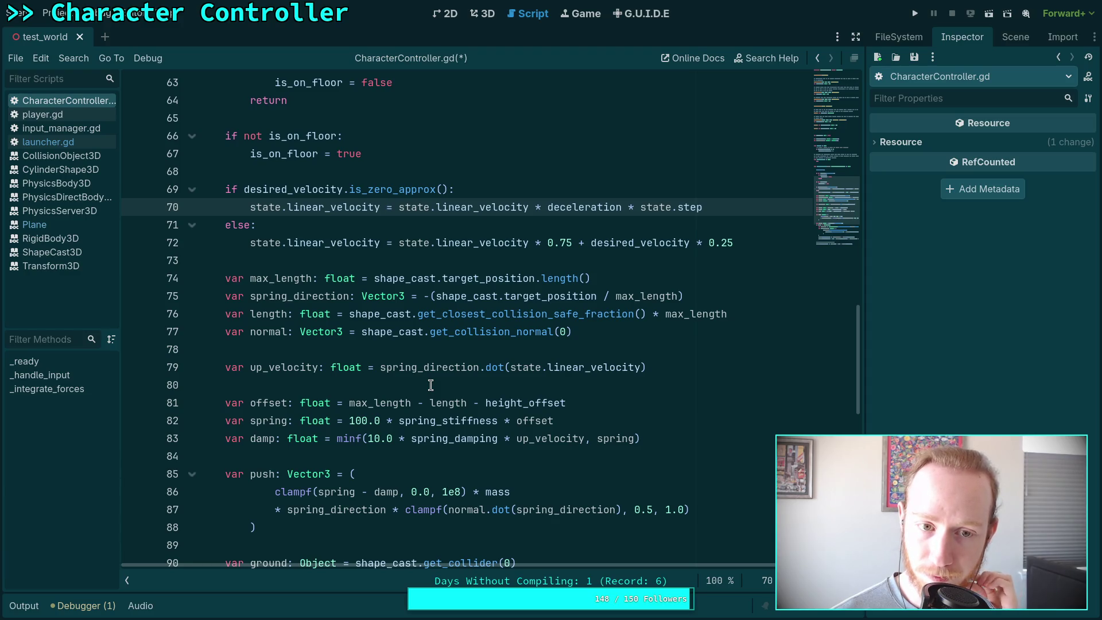
scroll(431, 385, down, 7)
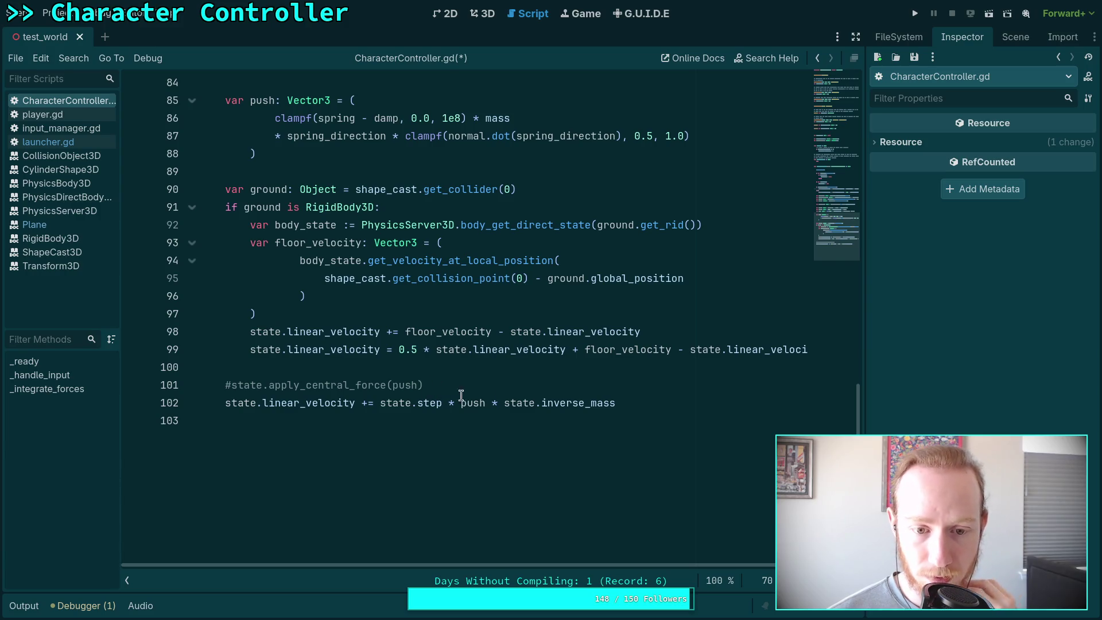
mouse_move(607, 402)
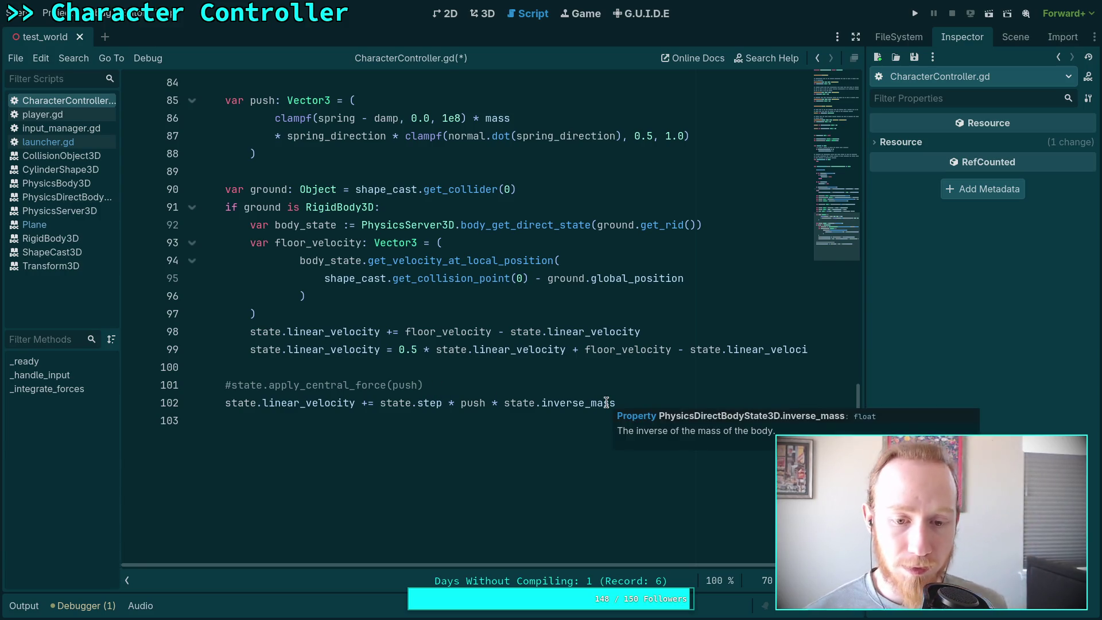
mouse_move(512, 398)
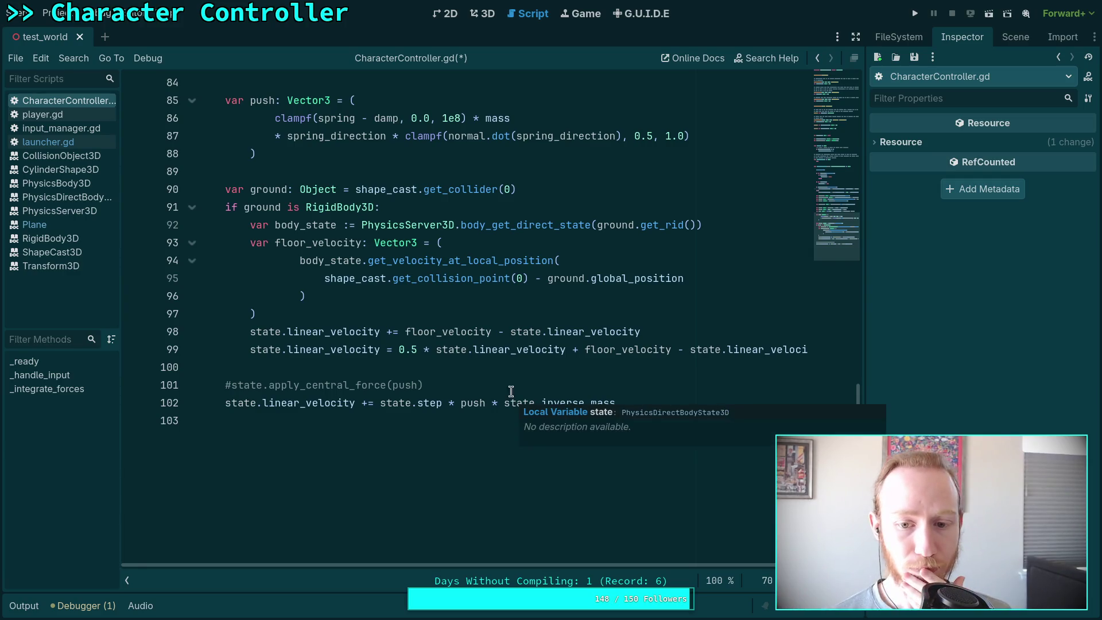
Select inverse_mass on line 102 and spring_stiffness on line 82 to review them.
double_click(600, 407)
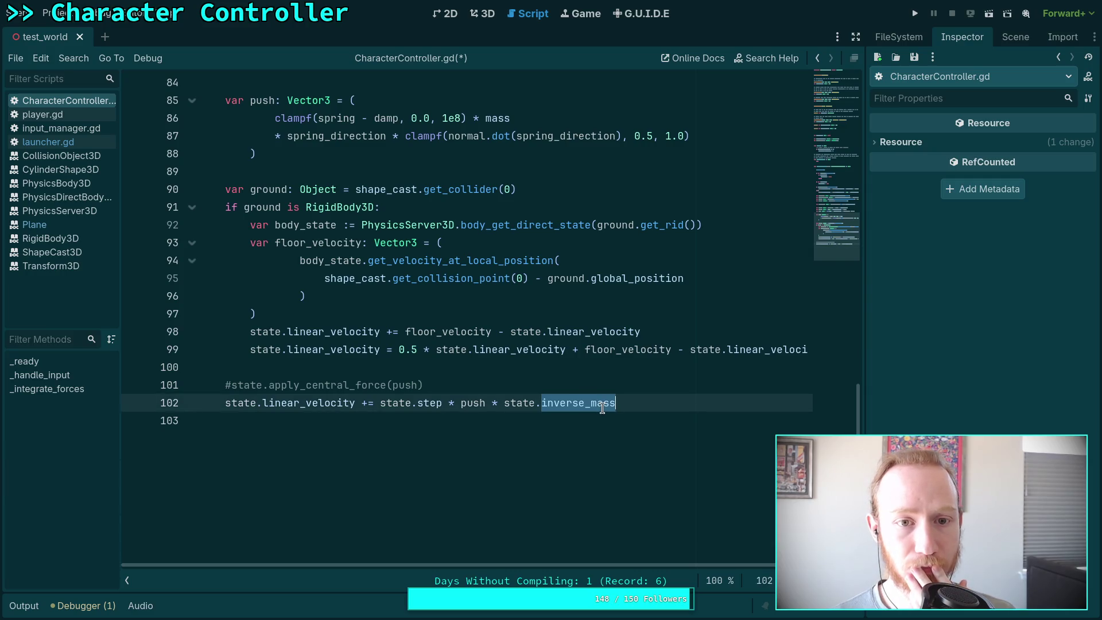
scroll(531, 373, up, 1)
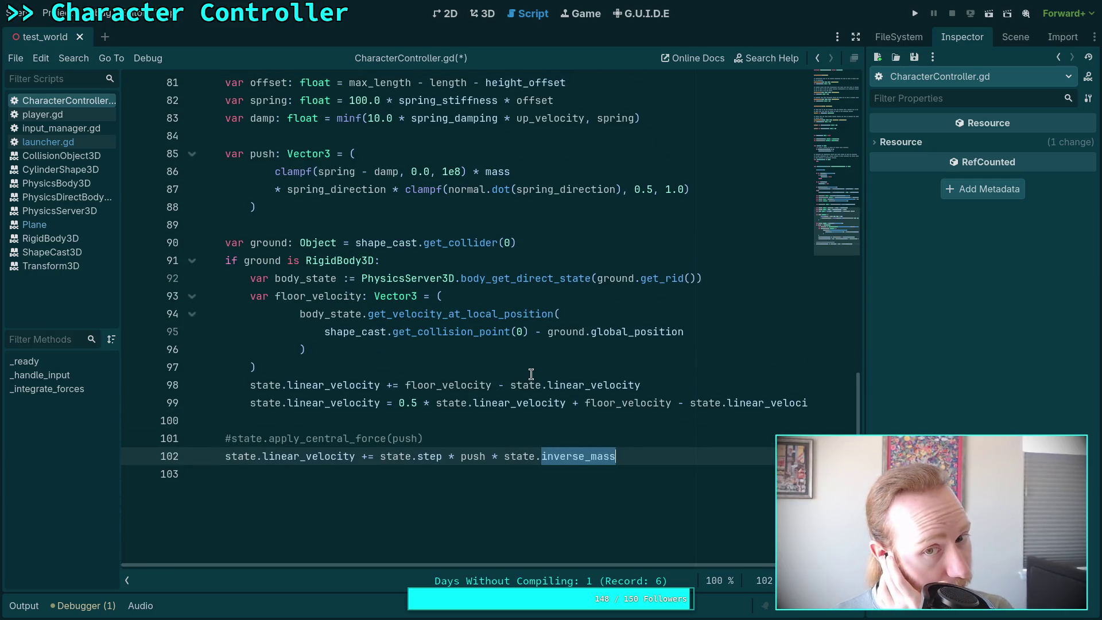
scroll(530, 373, up, 3)
double_click(445, 263)
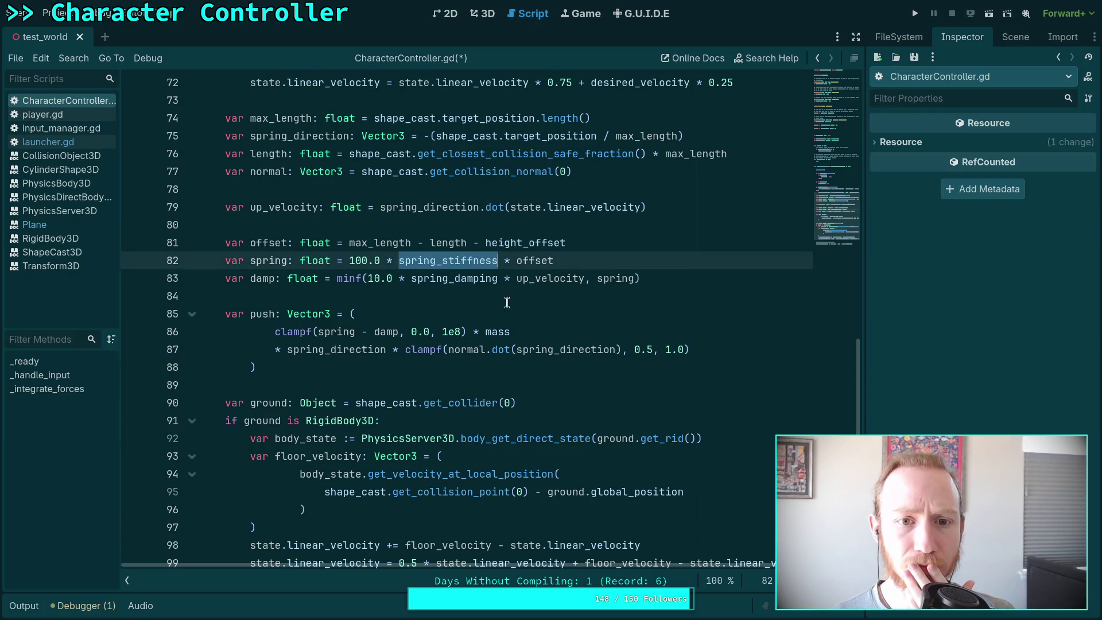
scroll(488, 310, up, 3)
scroll(546, 356, down, 3)
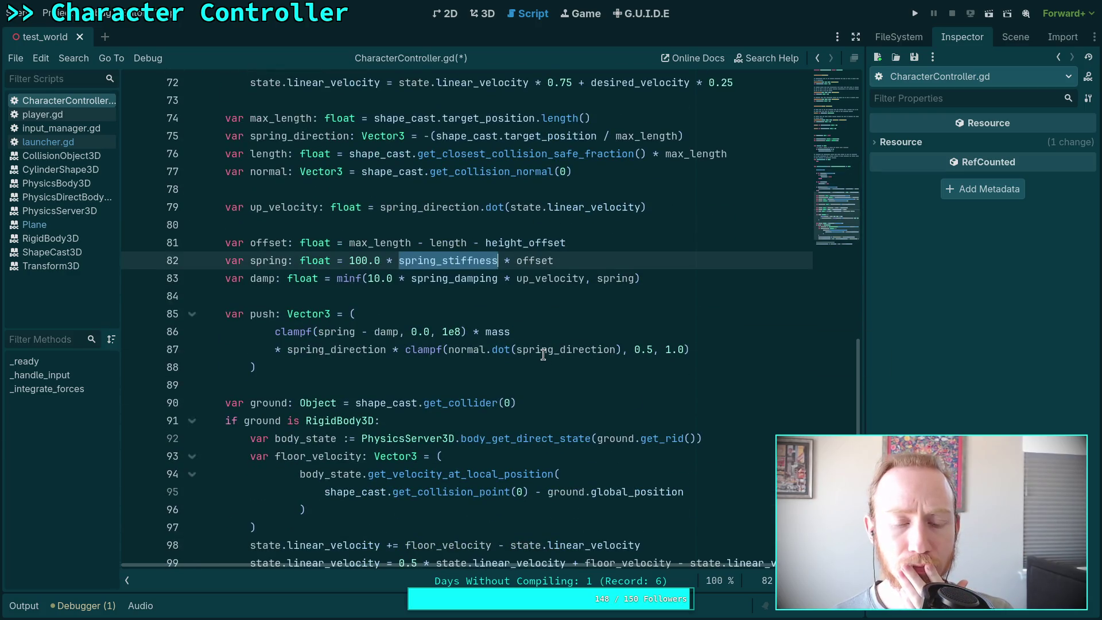
mouse_move(542, 351)
scroll(541, 351, down, 4)
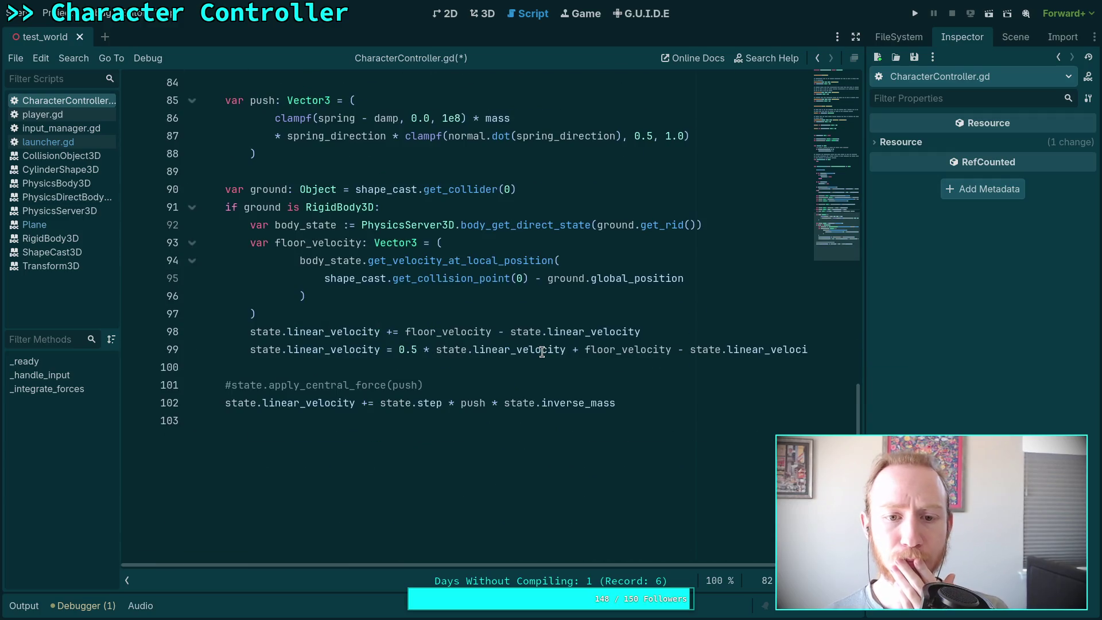
Delete the '#state.apply_central_force(push)' line at the end of the script.
click(627, 400)
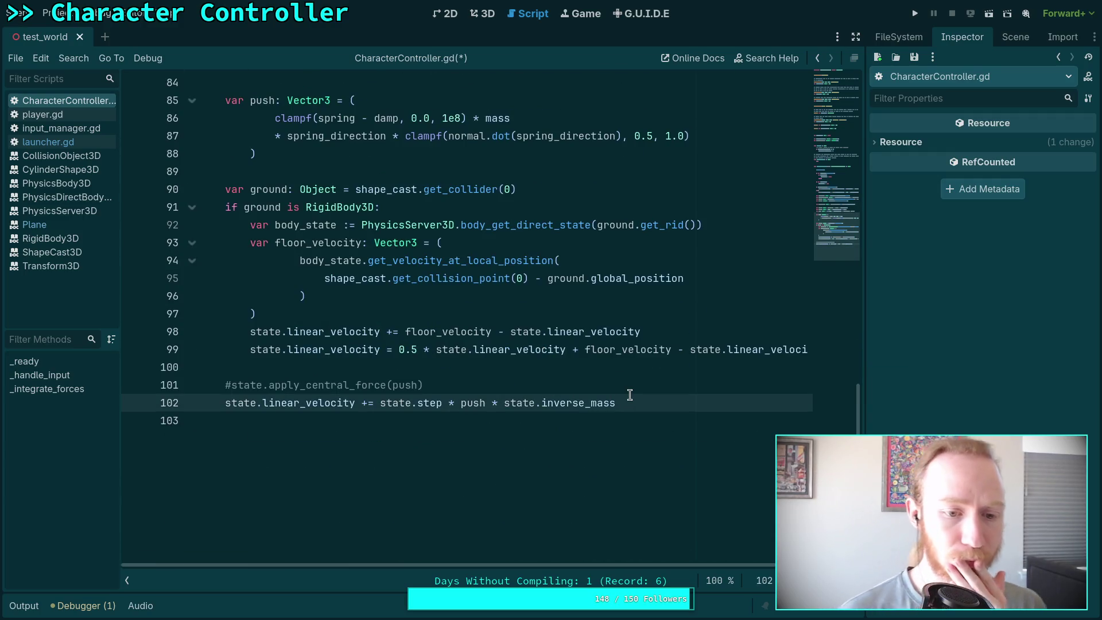
drag(518, 386, 518, 375)
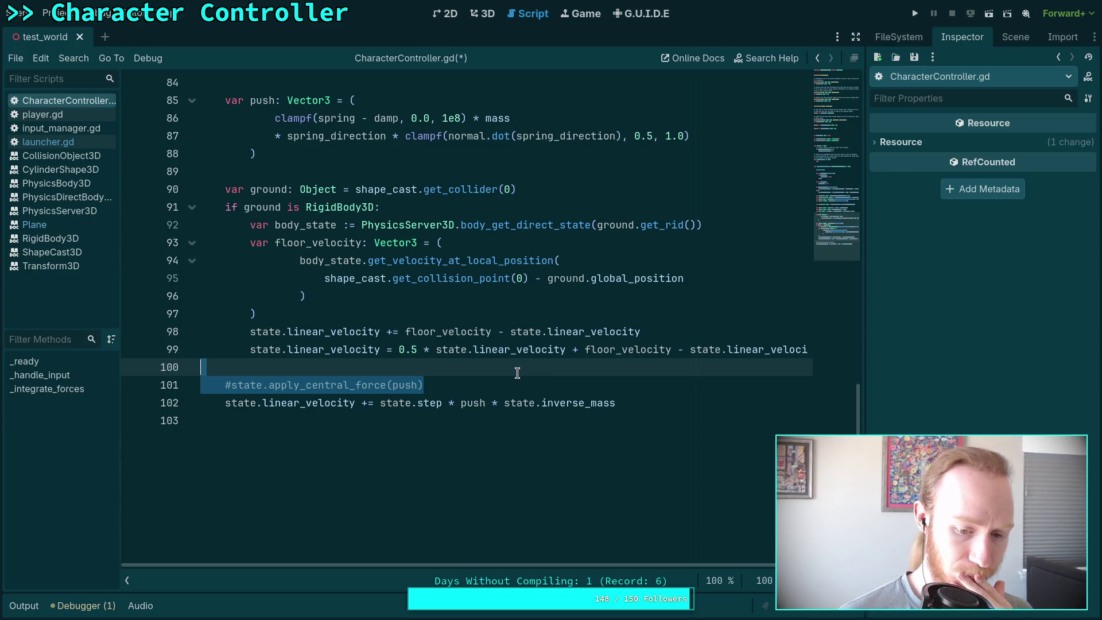
key(BackSpace)
scroll(517, 376, up, 9)
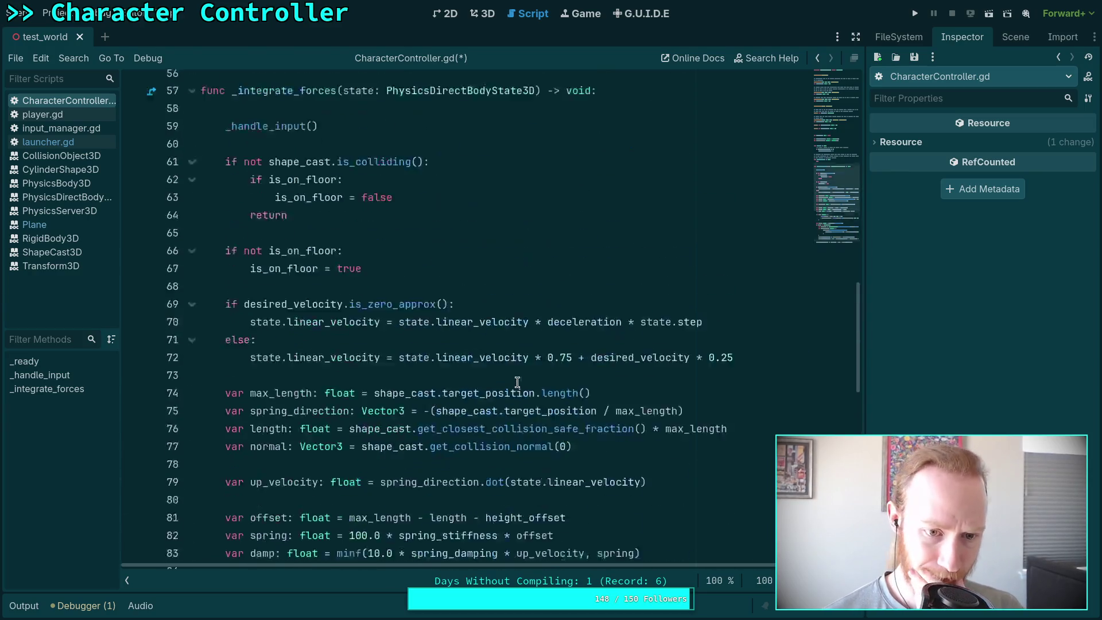
scroll(517, 381, up, 3)
scroll(516, 376, down, 4)
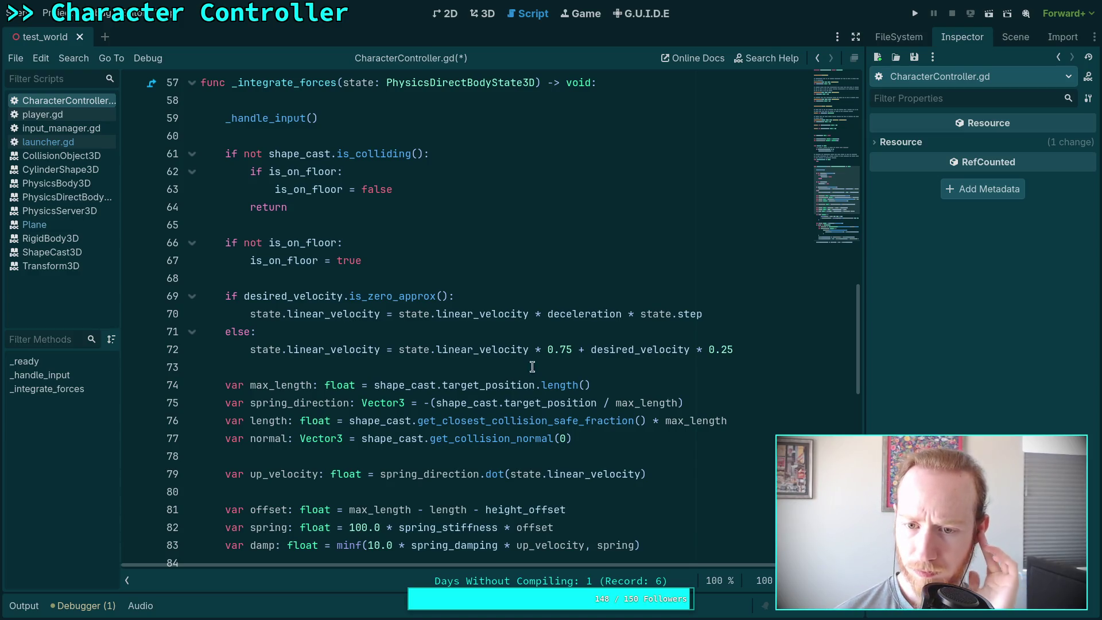
Replace line 70's deceleration expression with 'state.linear_velocity * 0.2 + ground_velocity * 0.8'.
drag(714, 314, 397, 312)
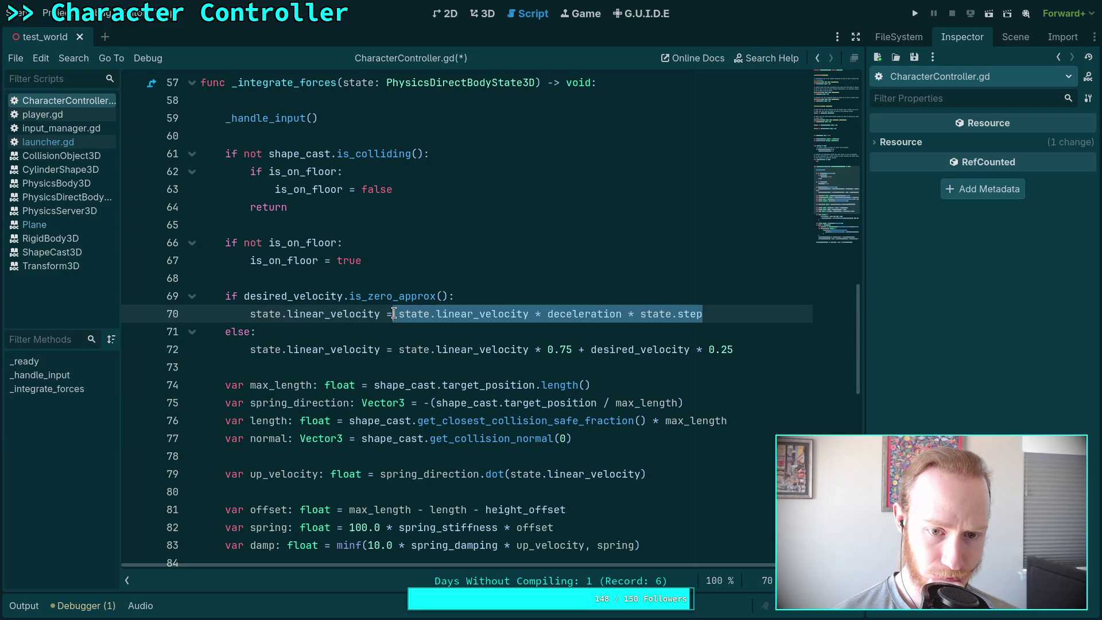
text(state.linear_velocity = st)
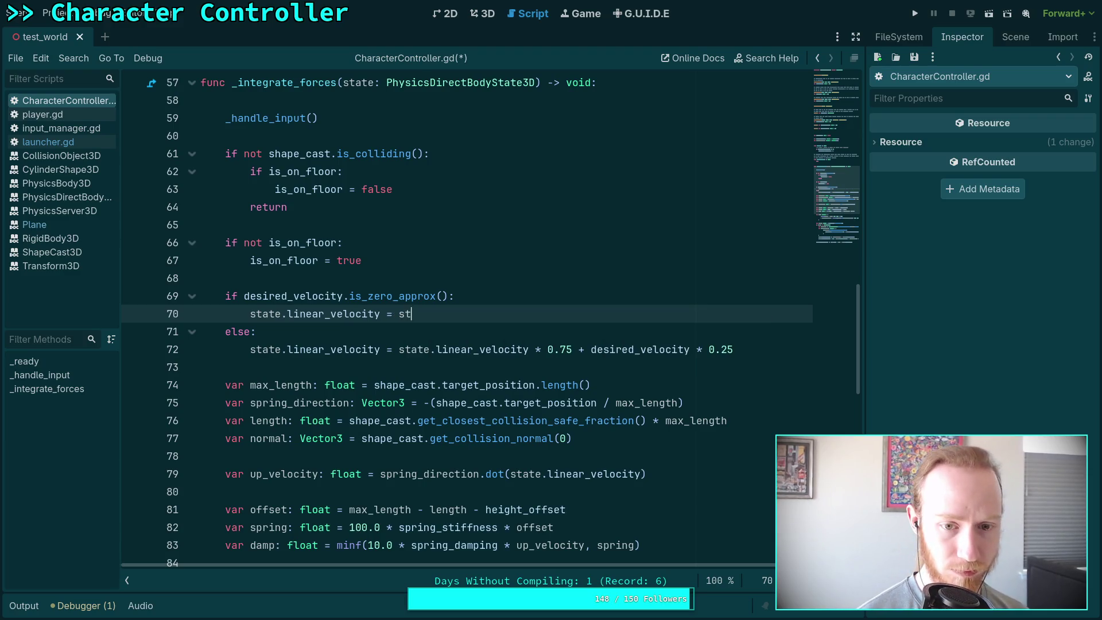
key(BackSpace)
key(BackSpace)
key(BackSpace)
key(BackSpace)
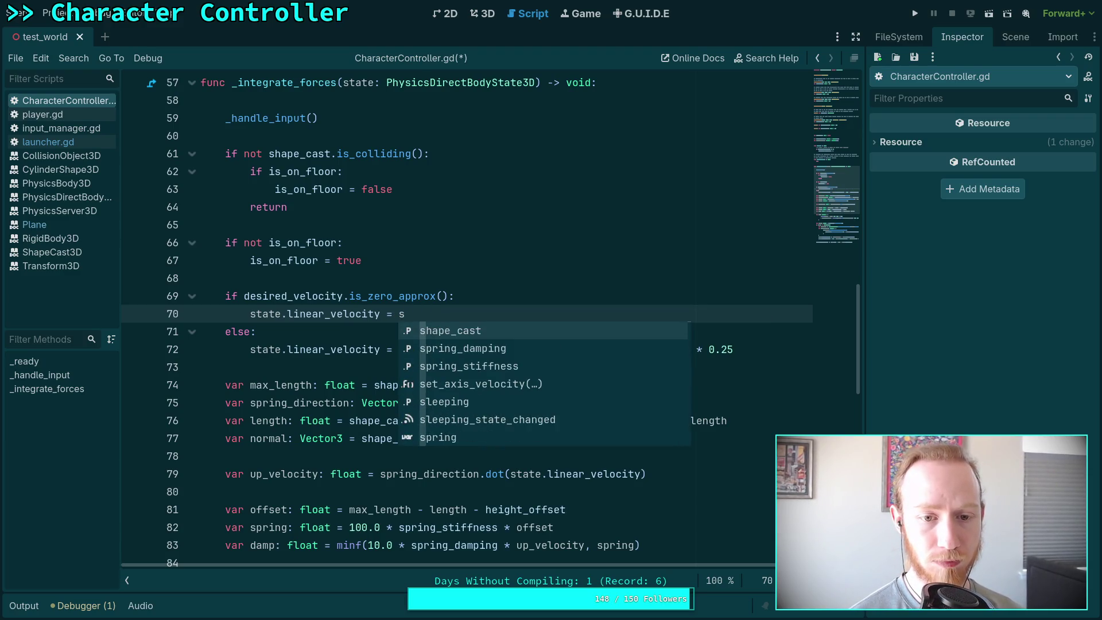
text(tate.li)
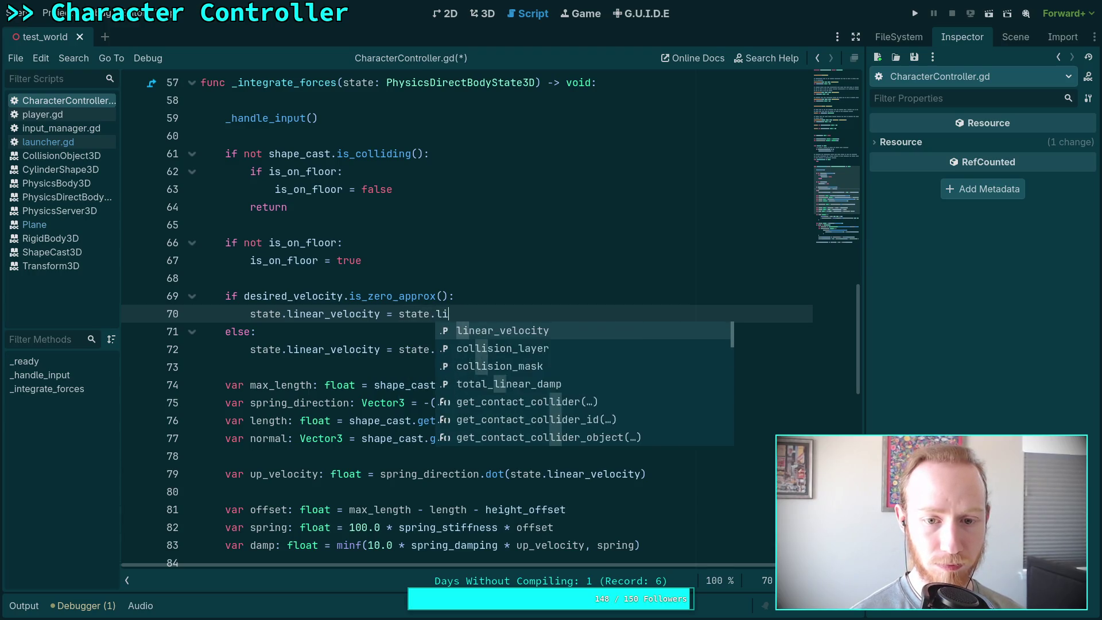
key(Return)
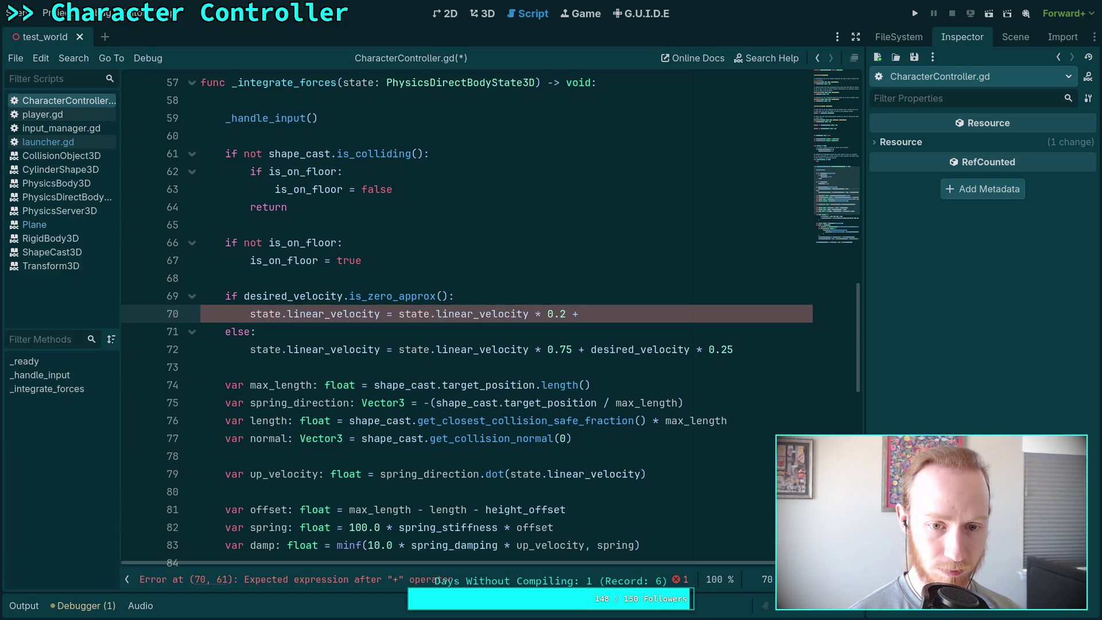
text(r)
key(Return)
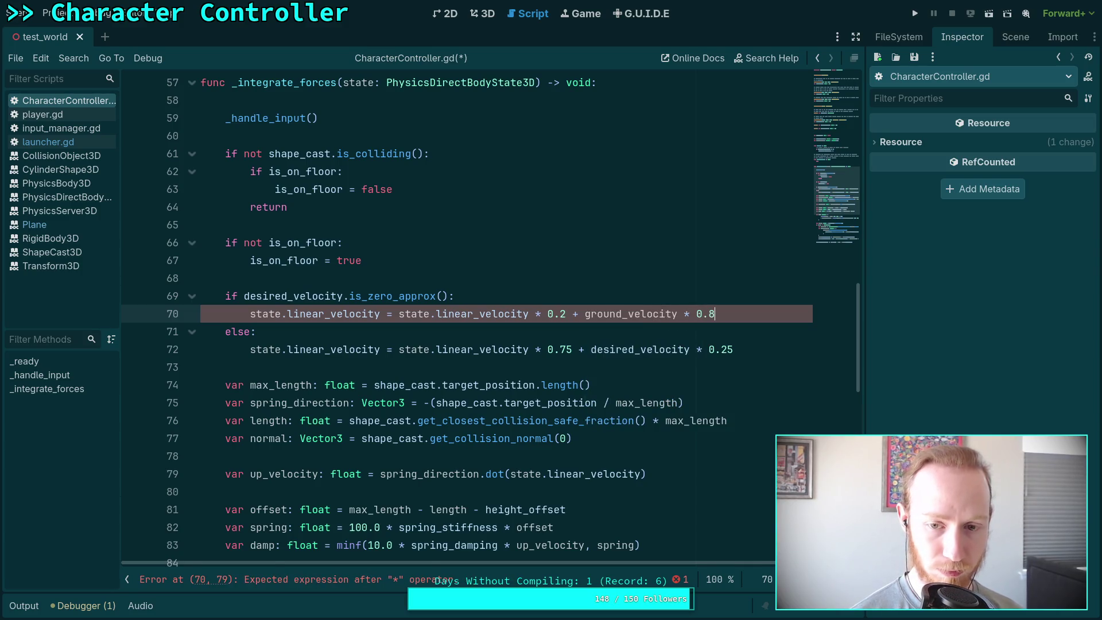
Highlight every use of desired_velocity and place the caret on empty line 73.
click(490, 335)
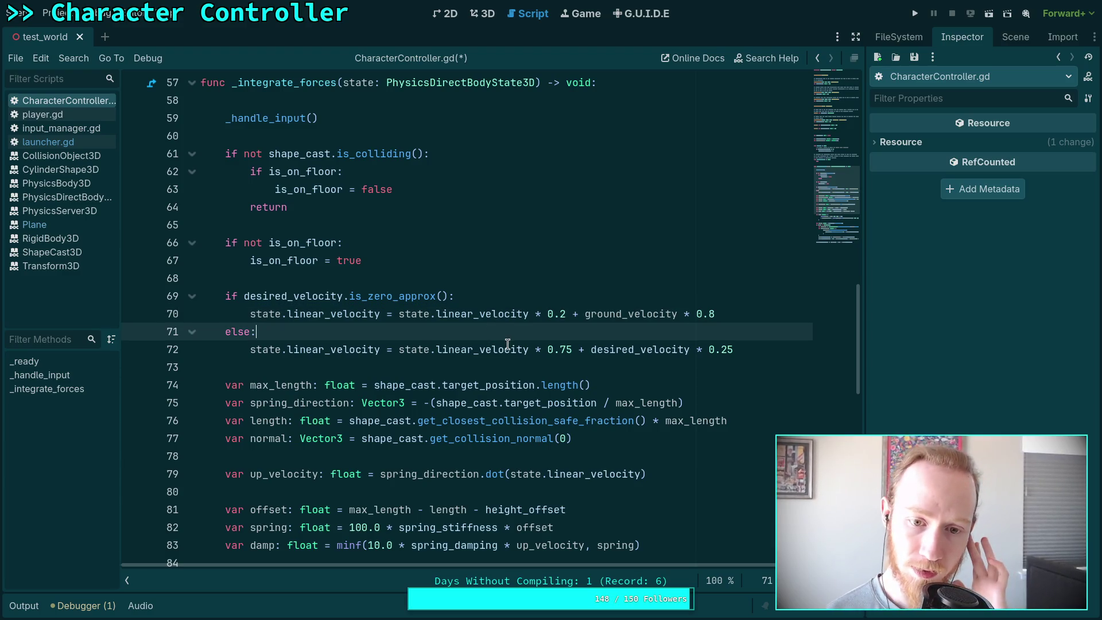
double_click(606, 351)
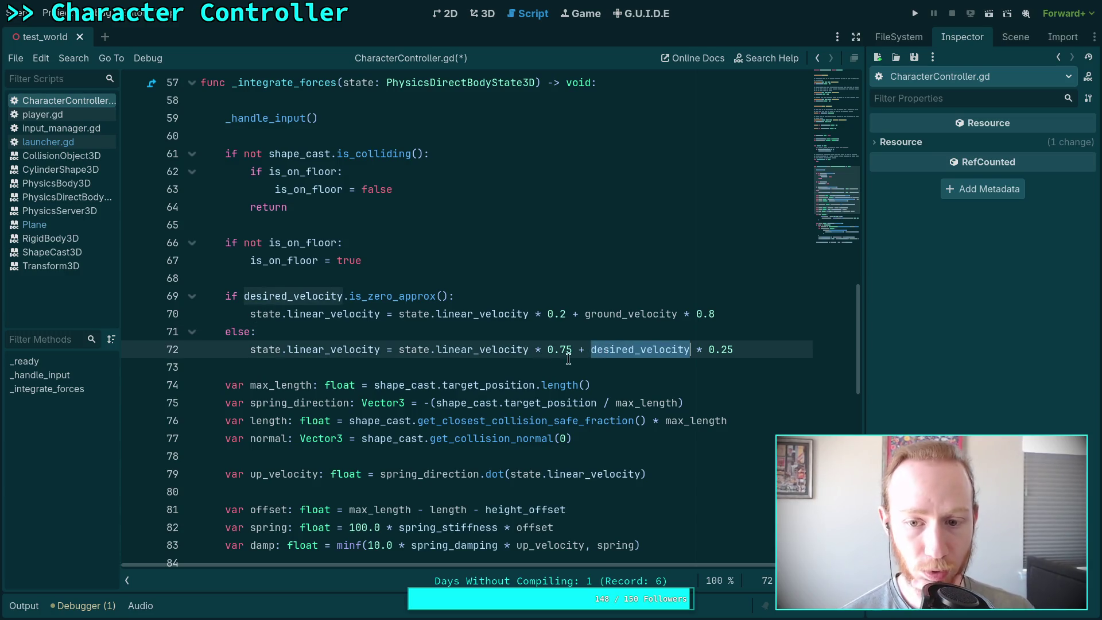
click(506, 368)
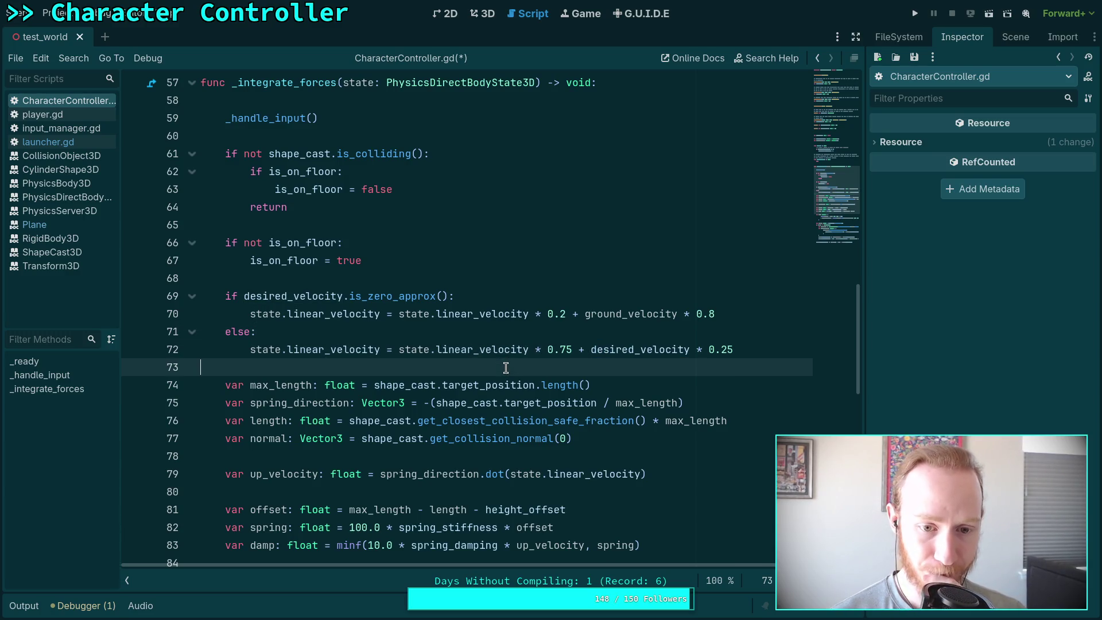
scroll(506, 367, down, 8)
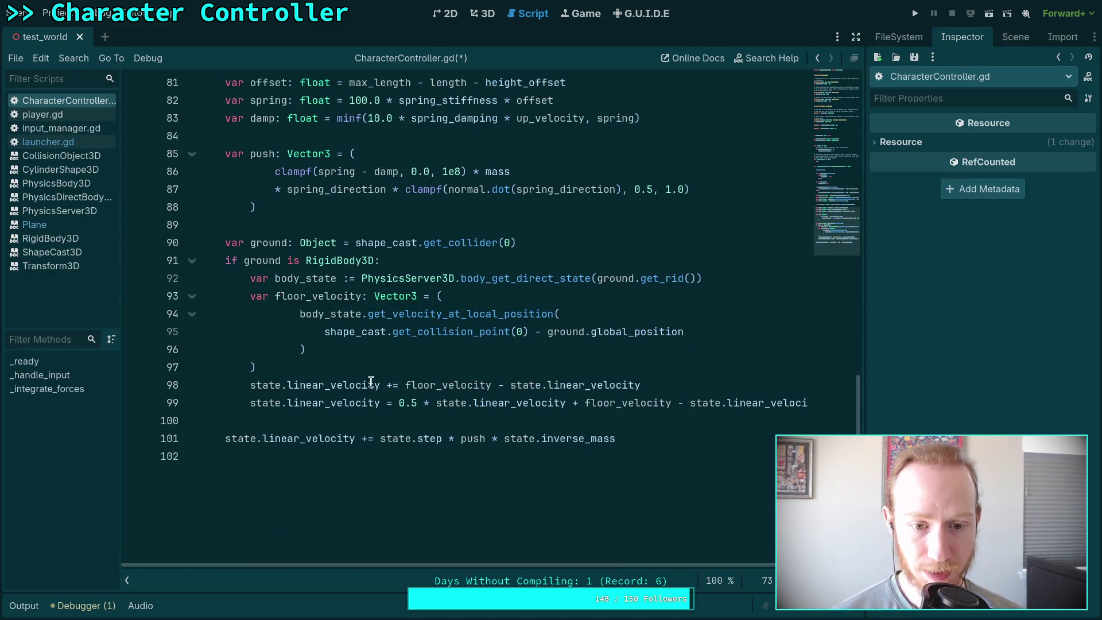
Rewrite line 93's floor_velocity declaration as 'ground_velocity = ('.
click(389, 384)
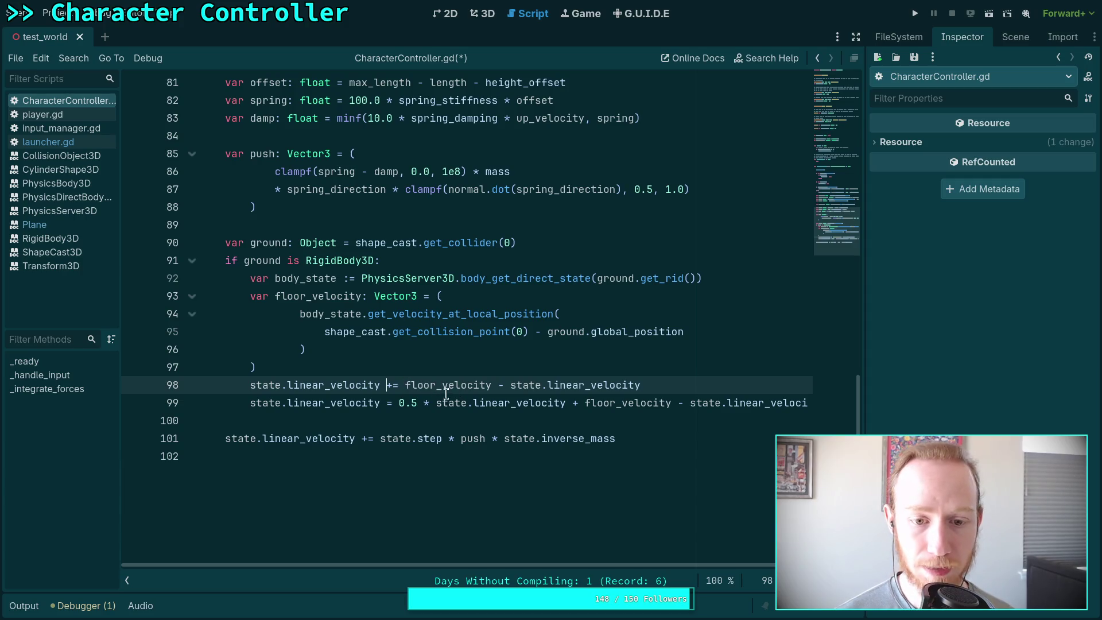
drag(250, 384, 380, 384)
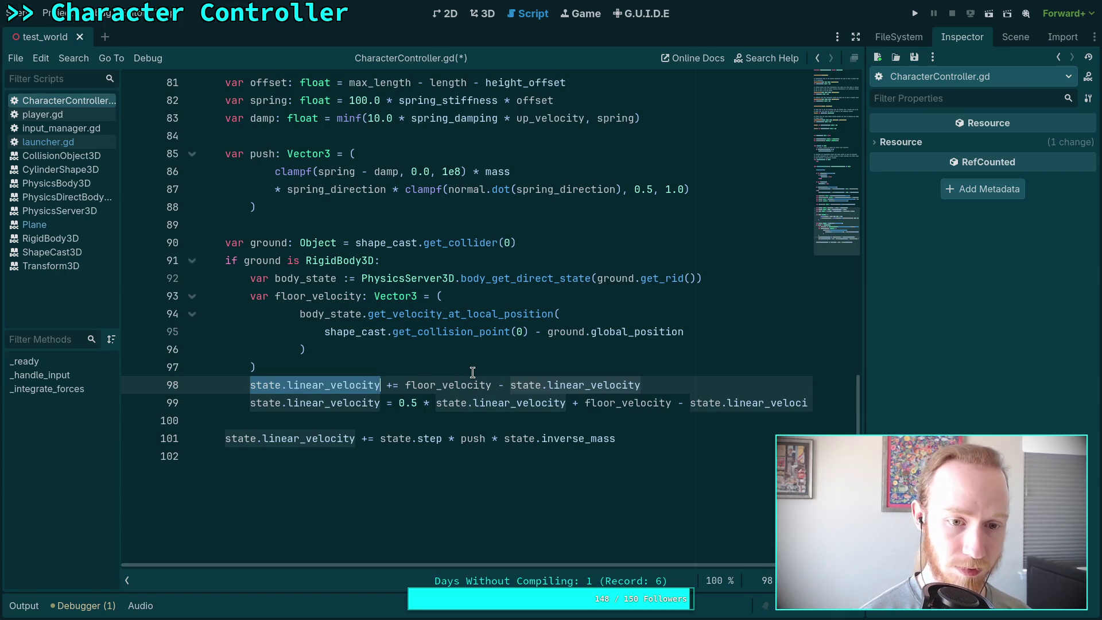
drag(248, 296, 360, 296)
text(ground)
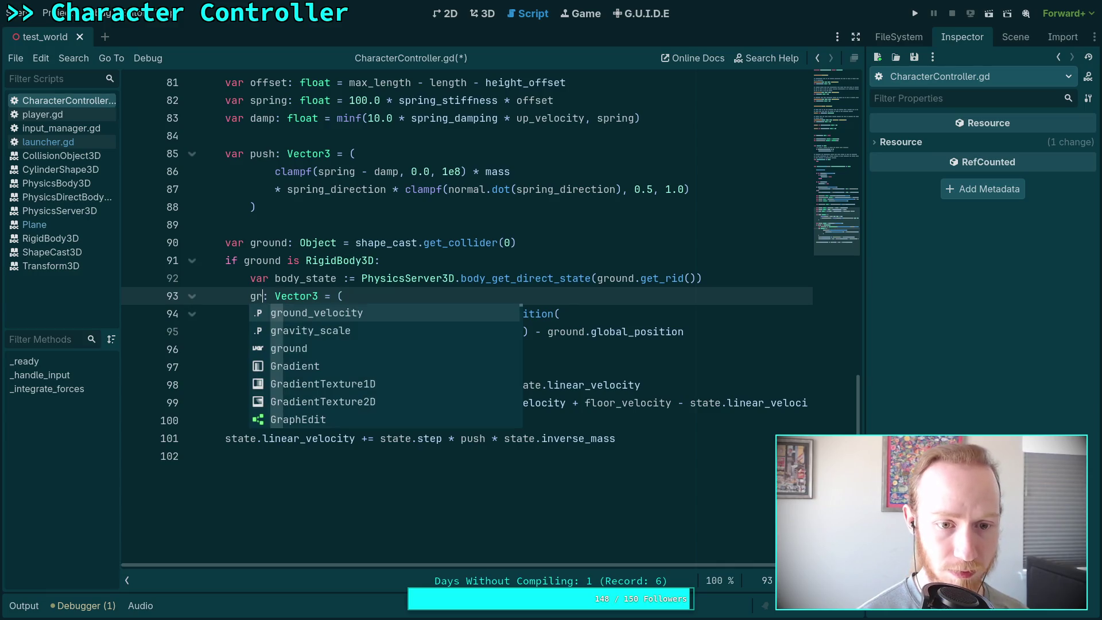
key(Return)
drag(343, 297, 397, 297)
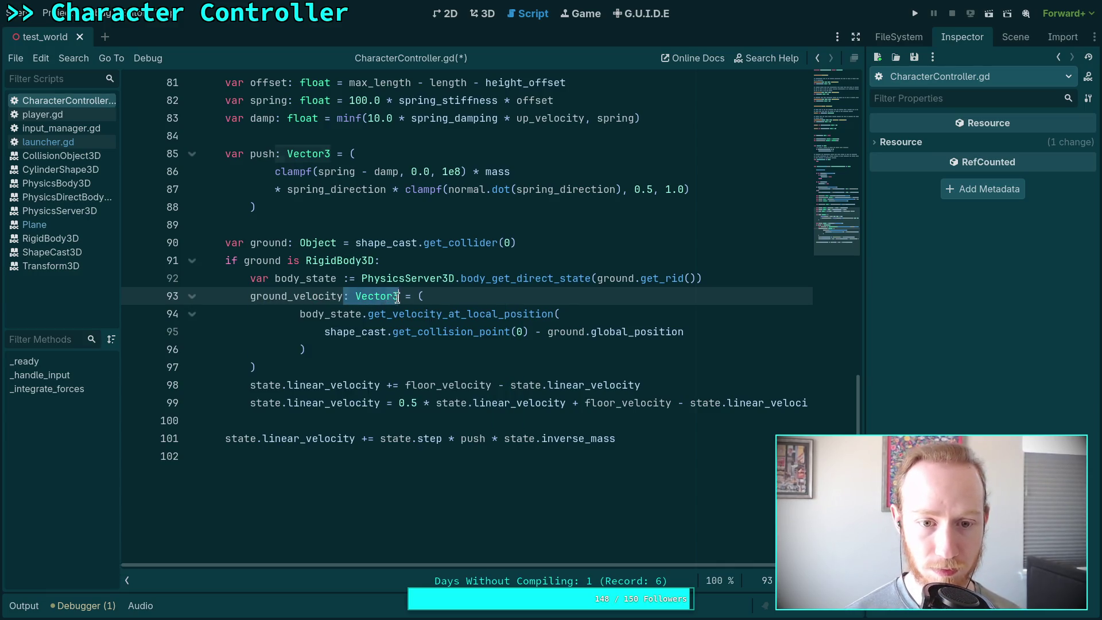
key(BackSpace)
key(End)
key(BackSpace)
key(BackSpace)
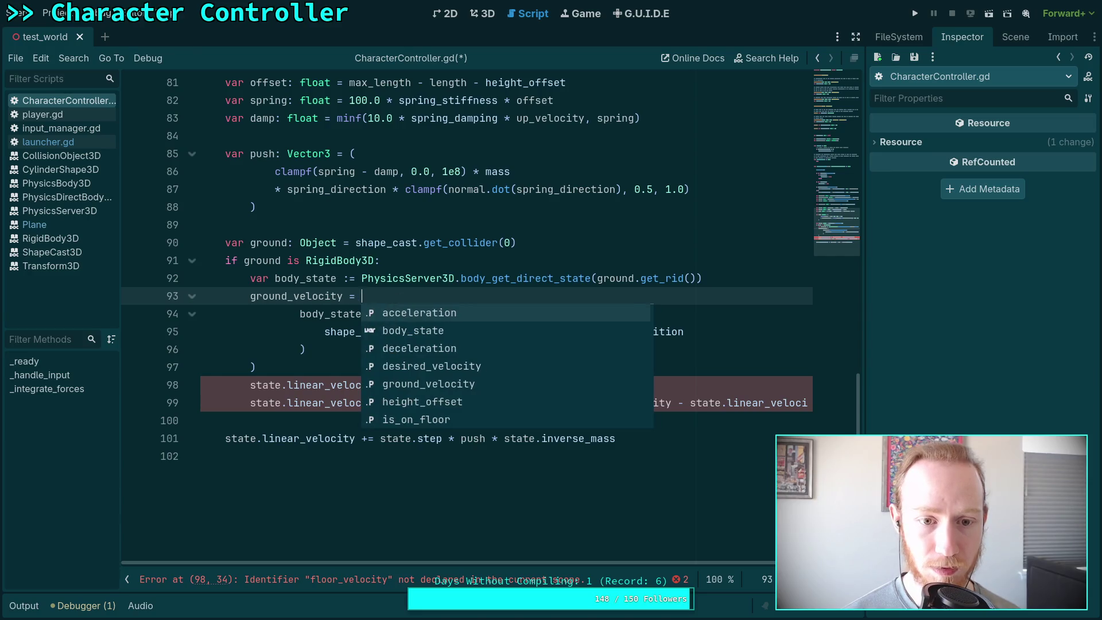
drag(339, 367, 322, 359)
click(382, 295)
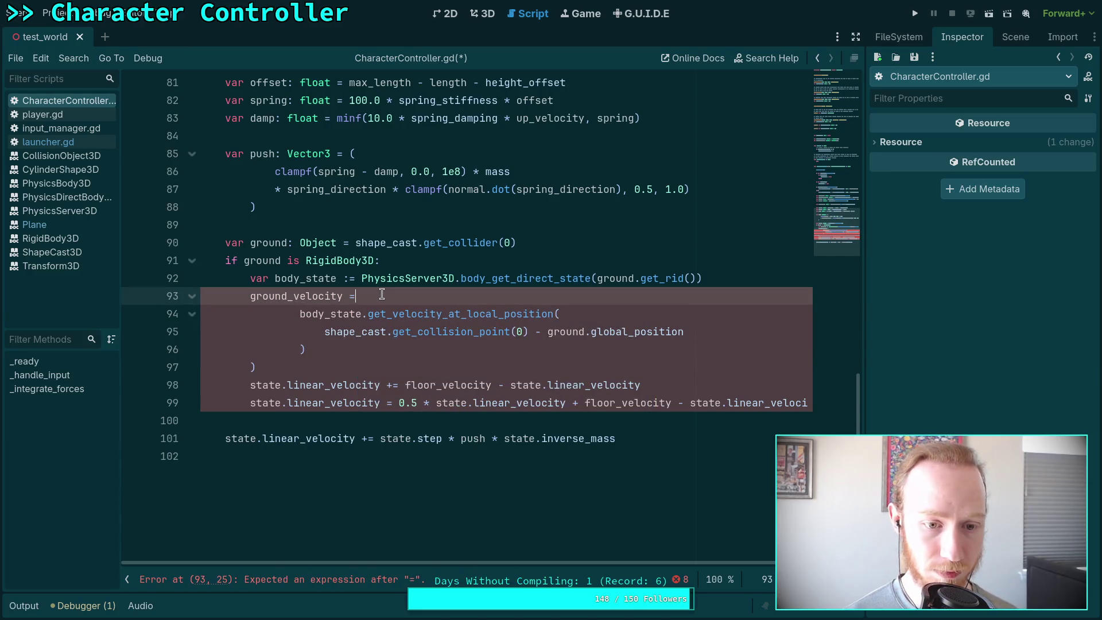
text(()
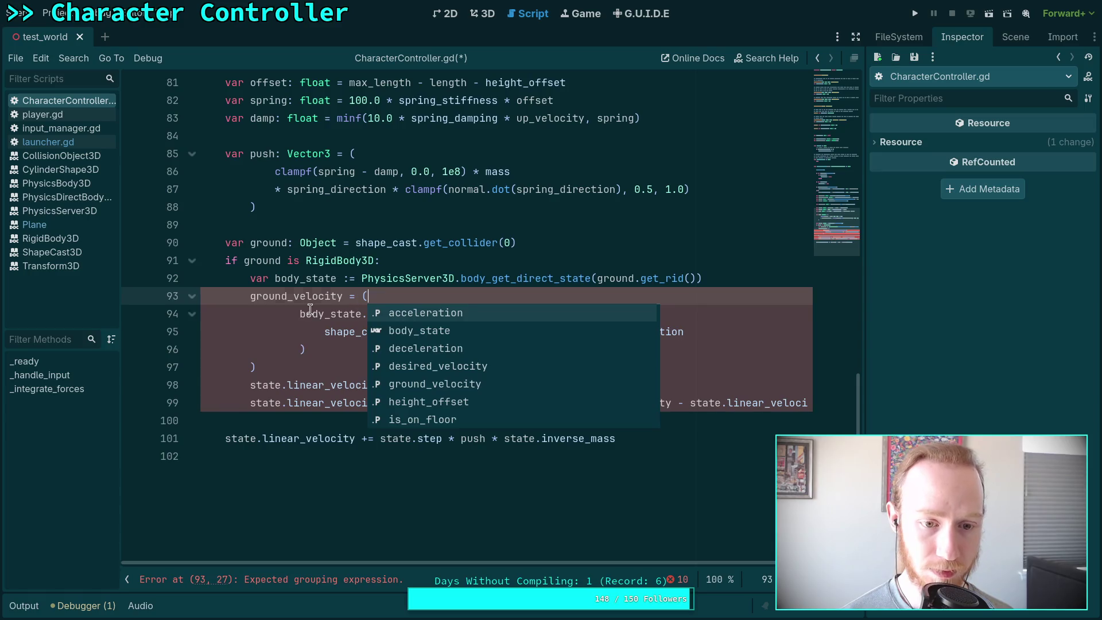
click(310, 309)
Delete the two floor_velocity lines 98–99 and save the script.
drag(250, 385, 253, 415)
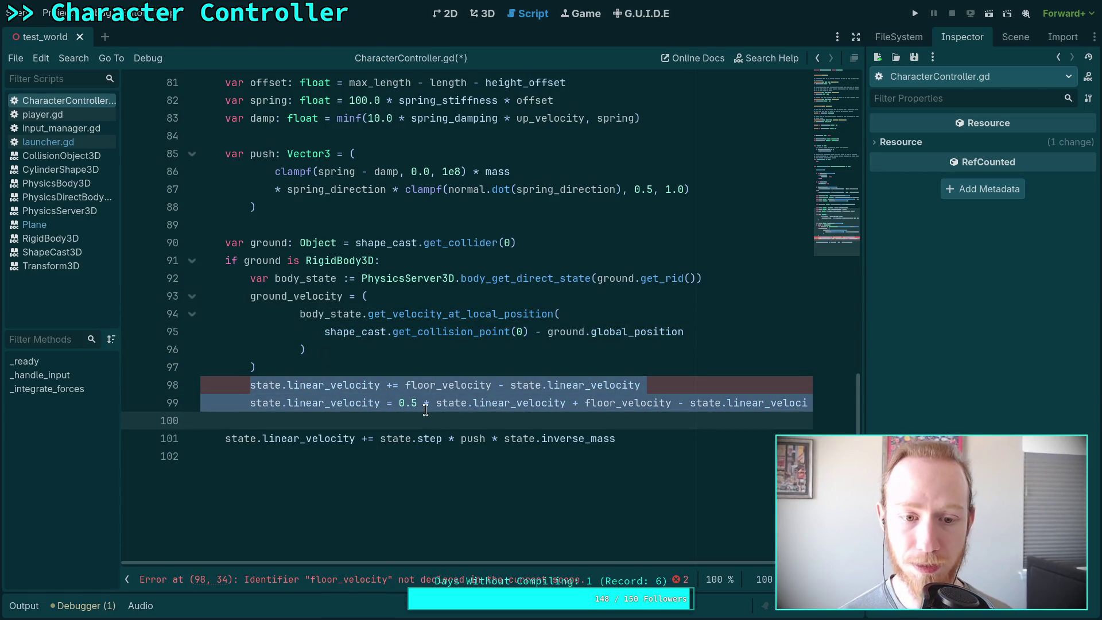
key(BackSpace)
click(390, 371)
key(ctrl+s)
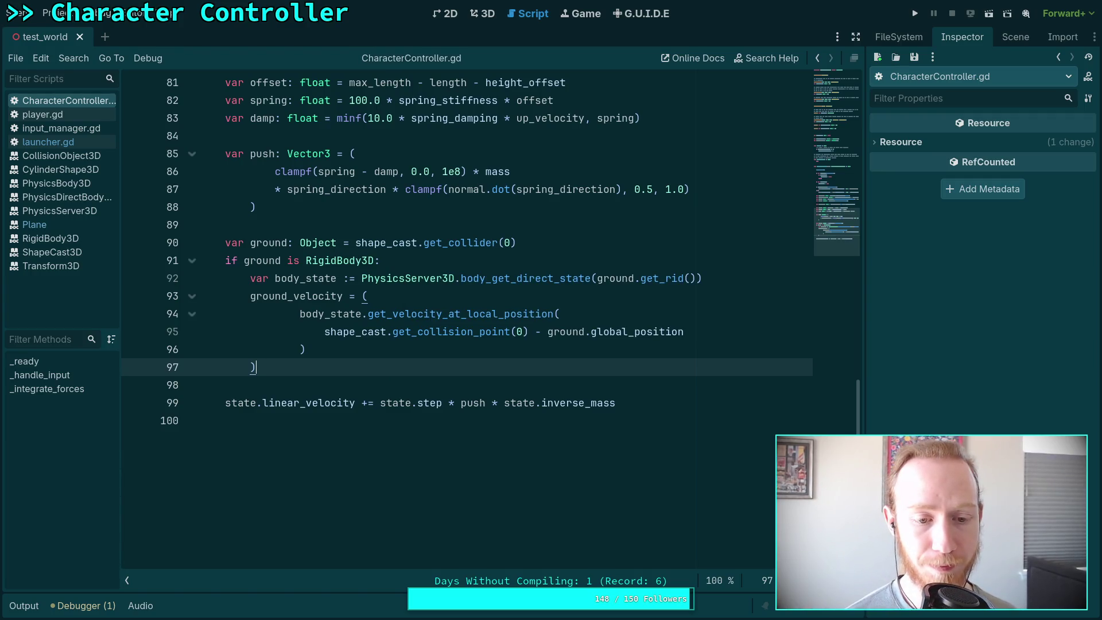
Add 'push += ground_velocity * ground.mass' on line 98.
scroll(350, 366, up, 7)
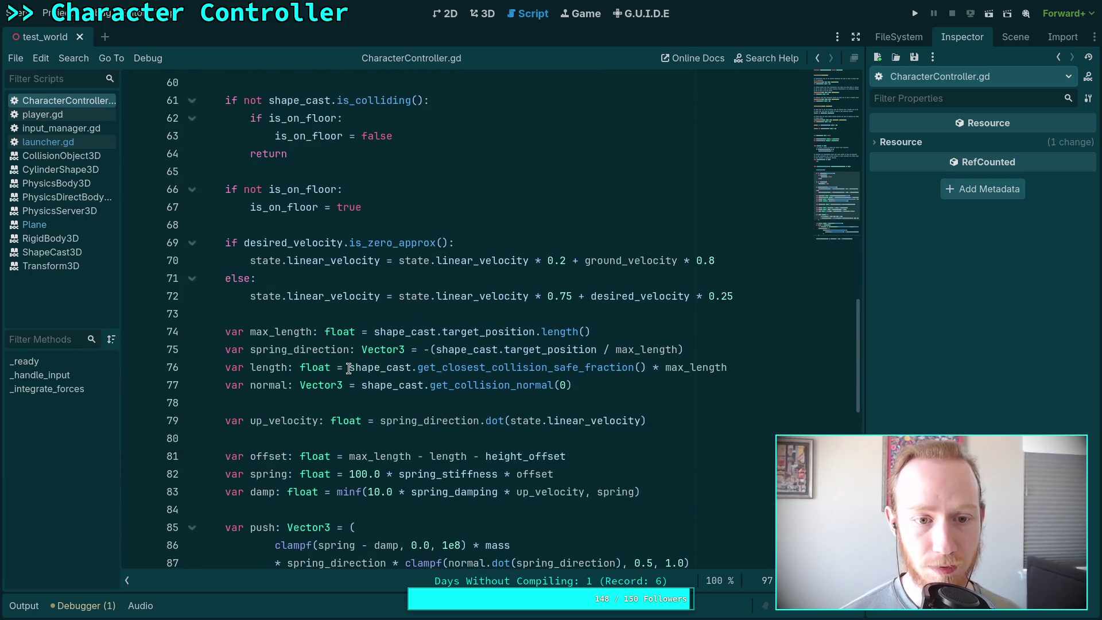
scroll(349, 367, down, 5)
scroll(349, 368, up, 2)
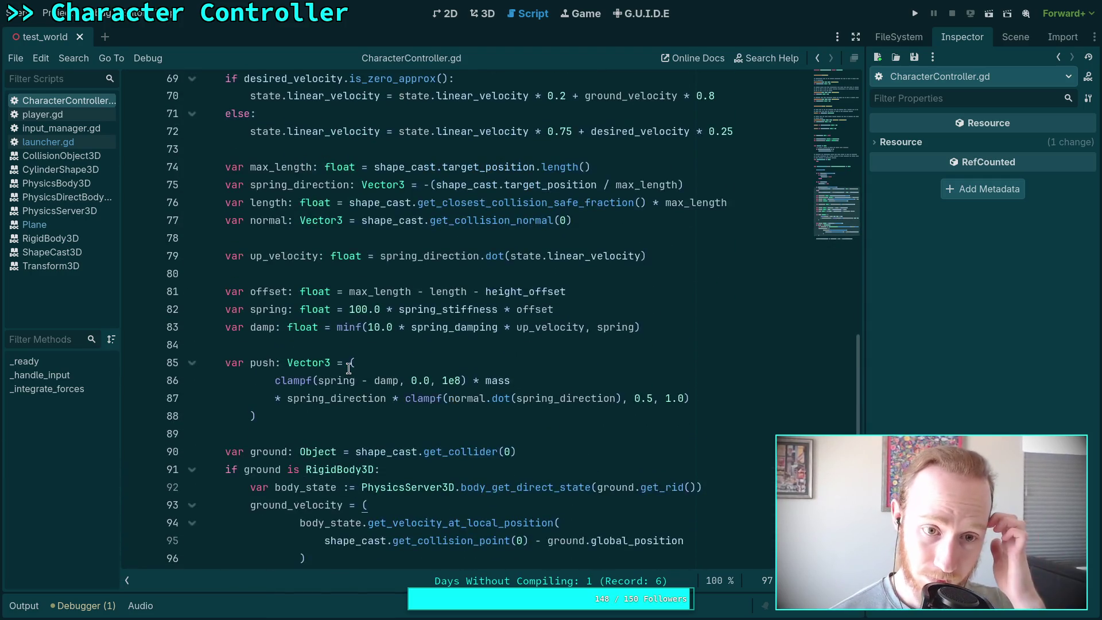
scroll(348, 368, down, 3)
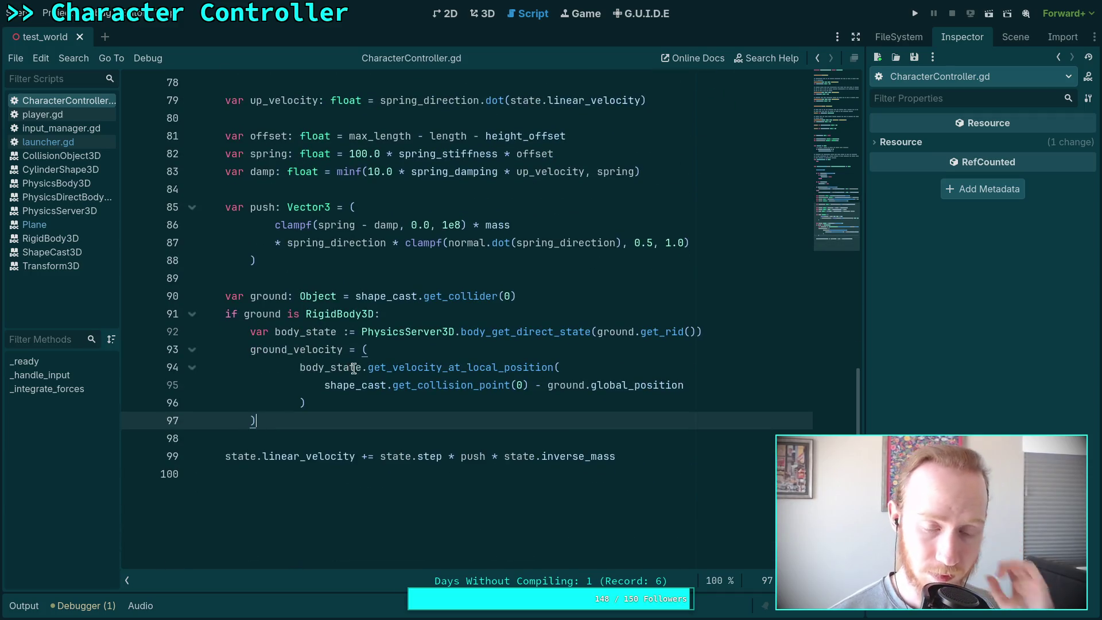
mouse_move(382, 362)
key(Return)
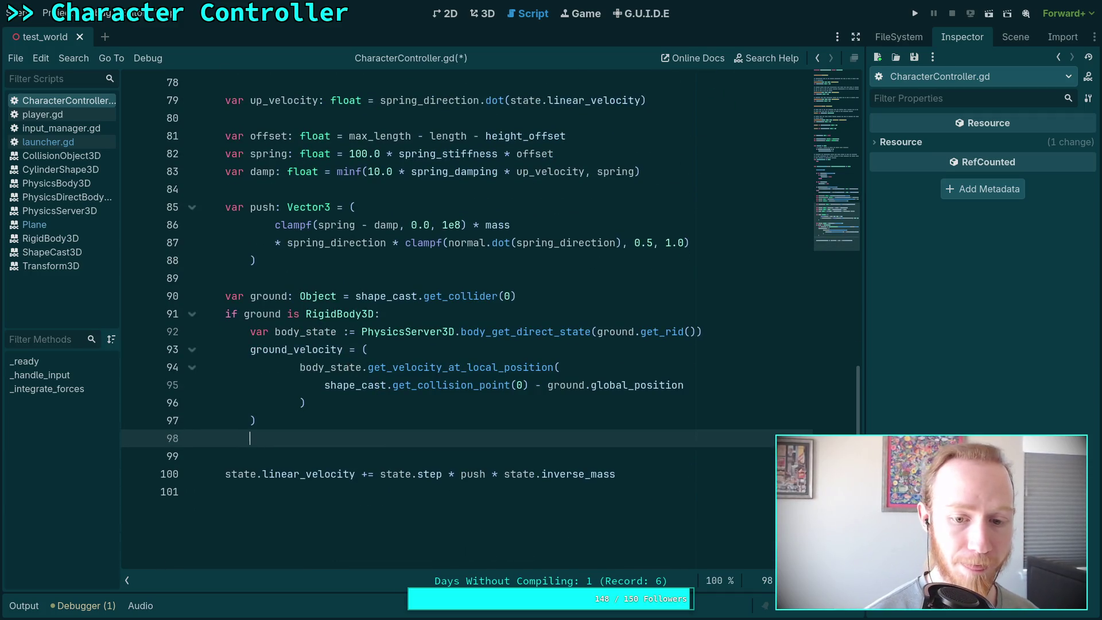
text(push)
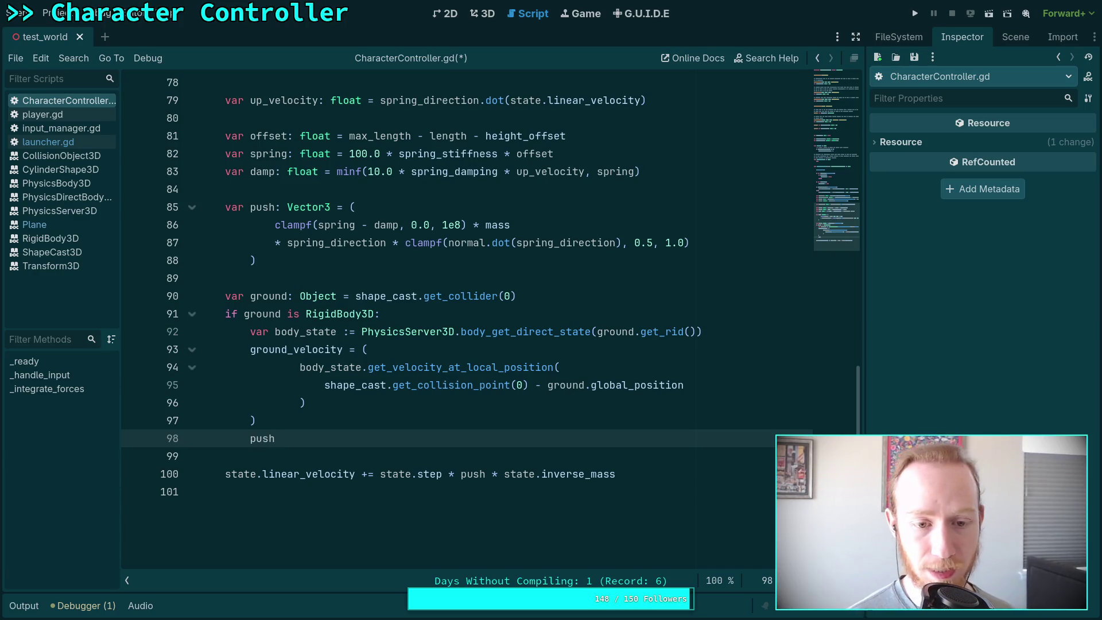
triple_click(262, 437)
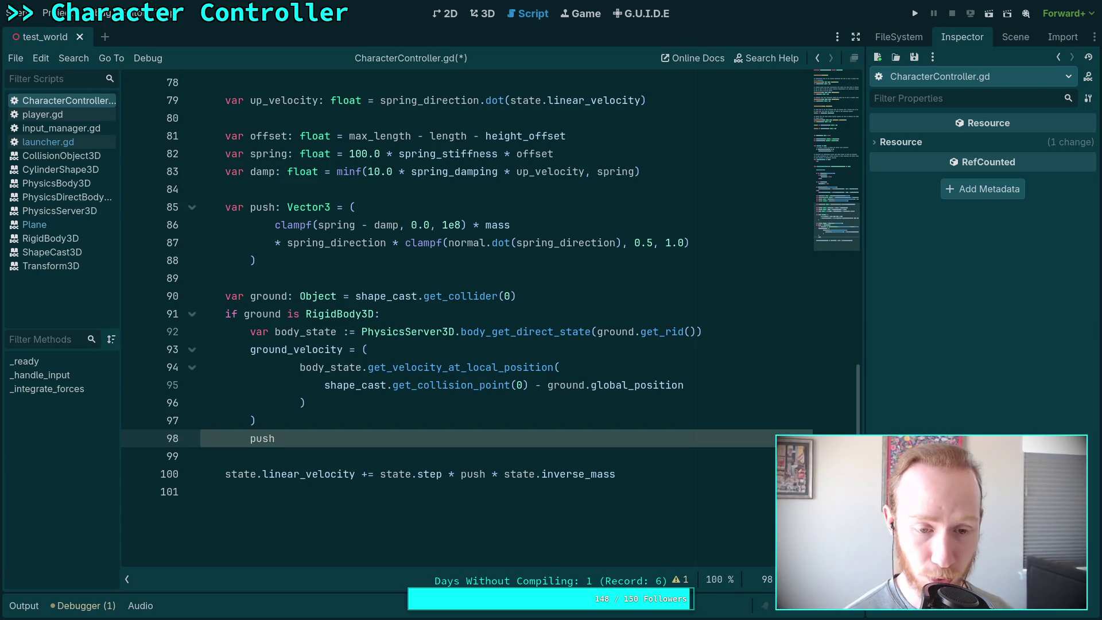
text( += gr)
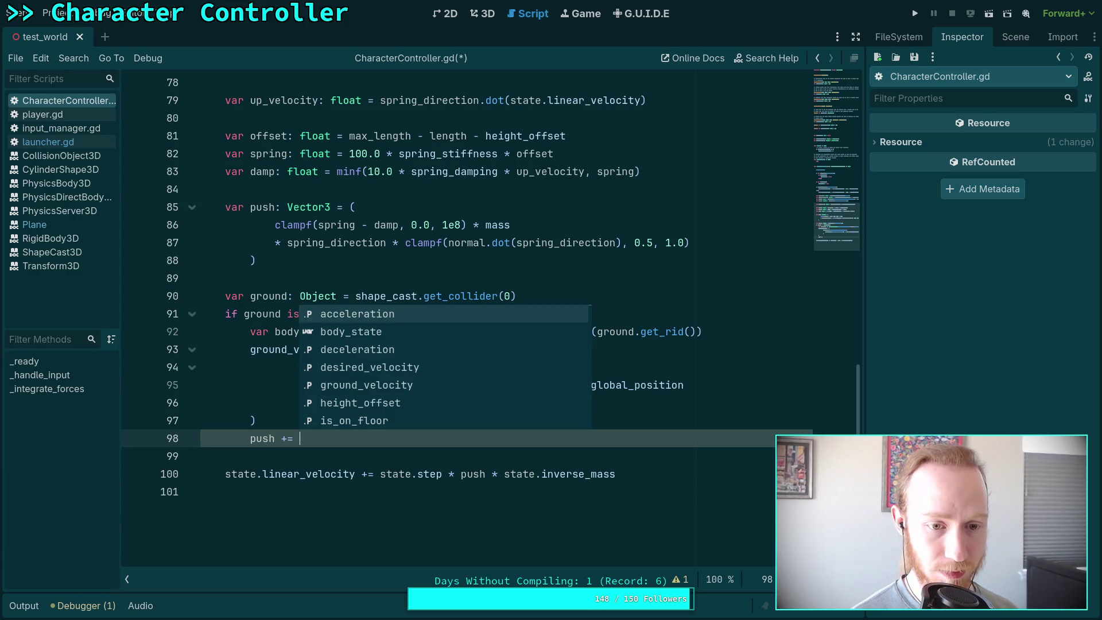
key(Return)
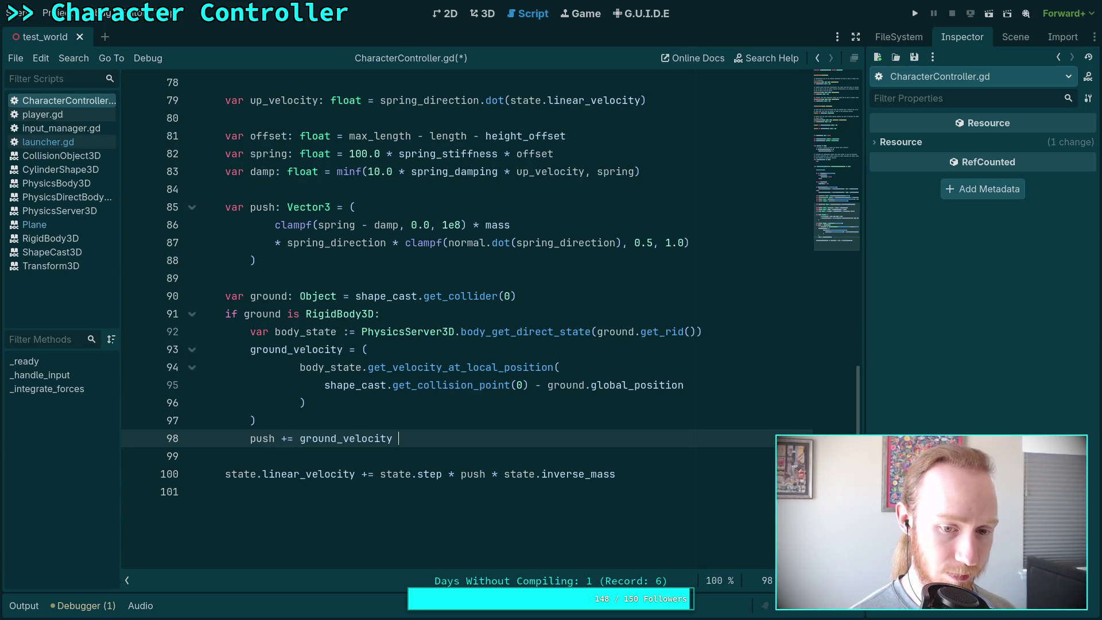
text(* ground.mass)
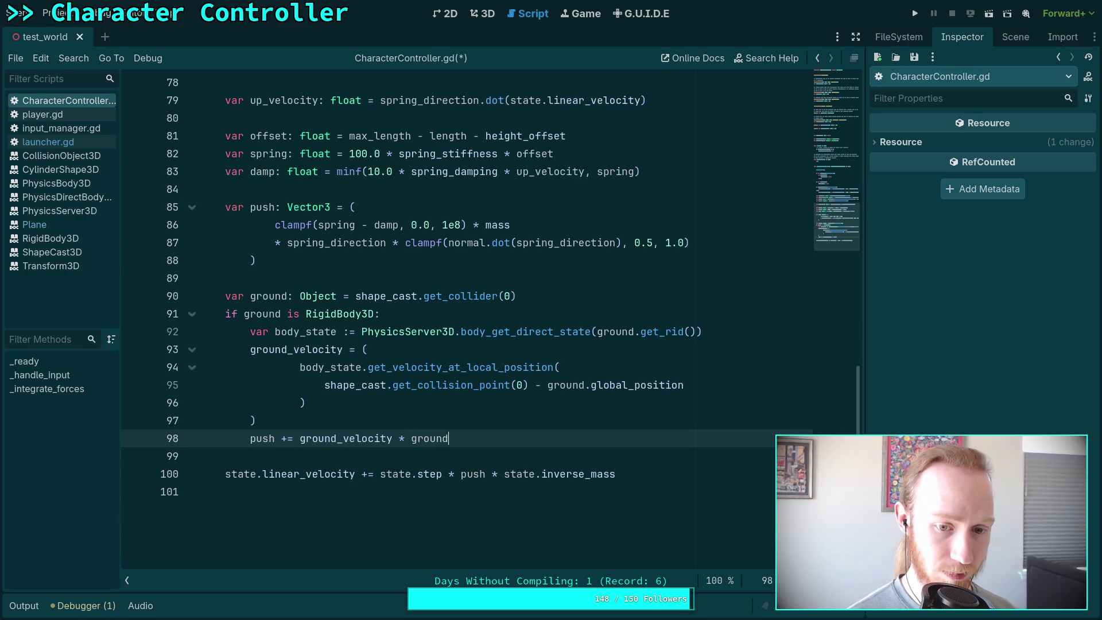
Save the script, run the game with F5, then stop it.
key(ctrl+s)
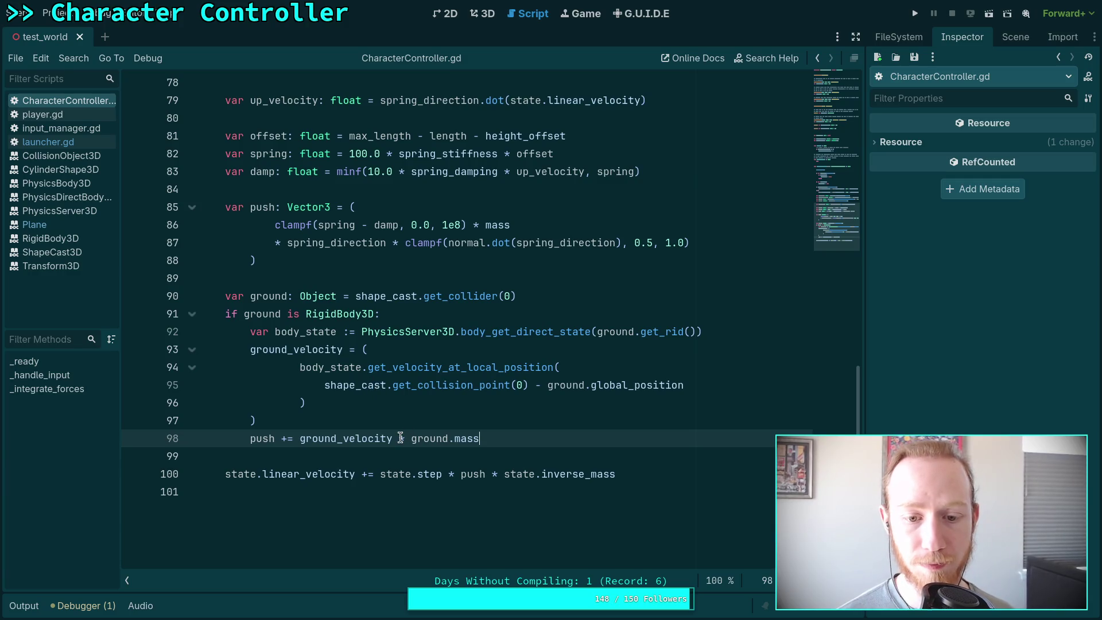
key(F5)
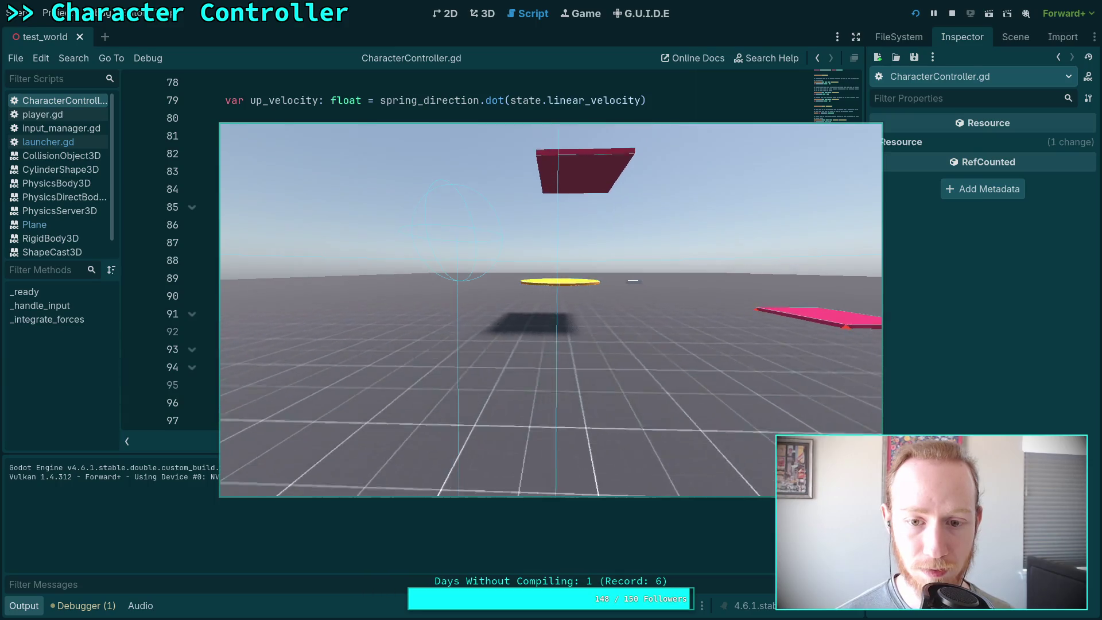
click(952, 13)
Add 'ground_velocity = Vector3.ZERO' right after 'is_on_floor = false'.
click(35, 612)
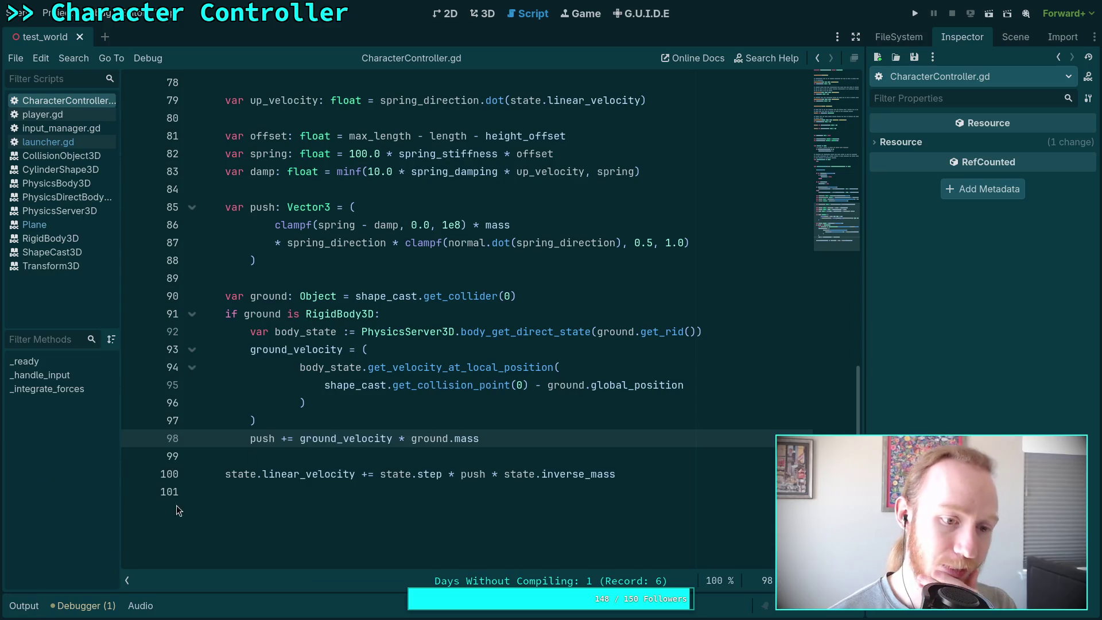
scroll(355, 403, up, 8)
scroll(355, 404, up, 1)
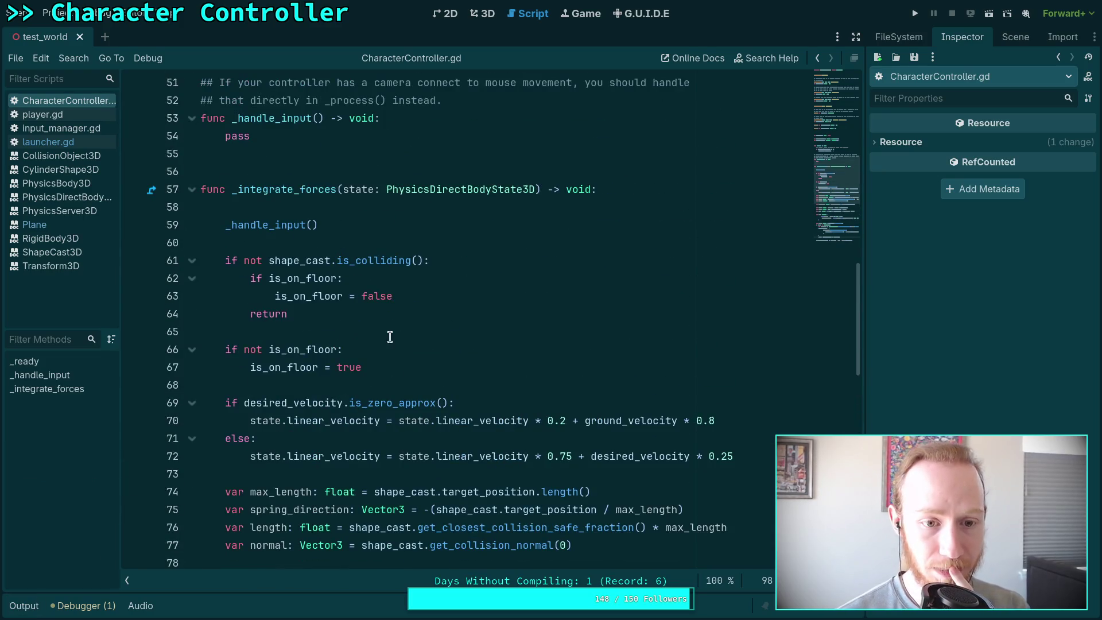
click(431, 296)
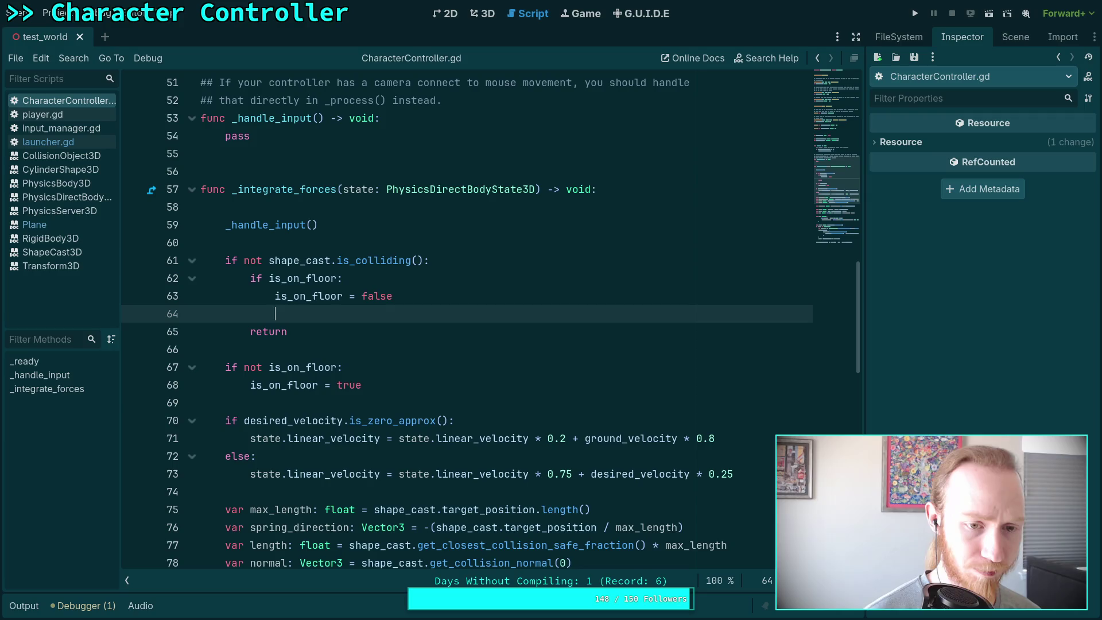
key(Return)
text(groun)
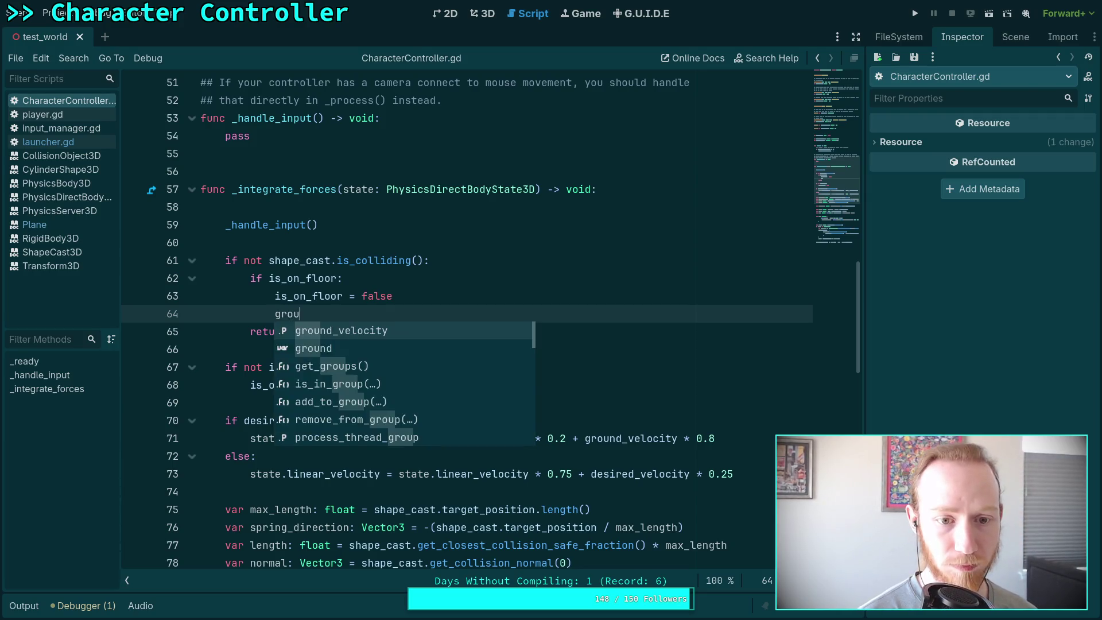
key(Return)
text(= Vect)
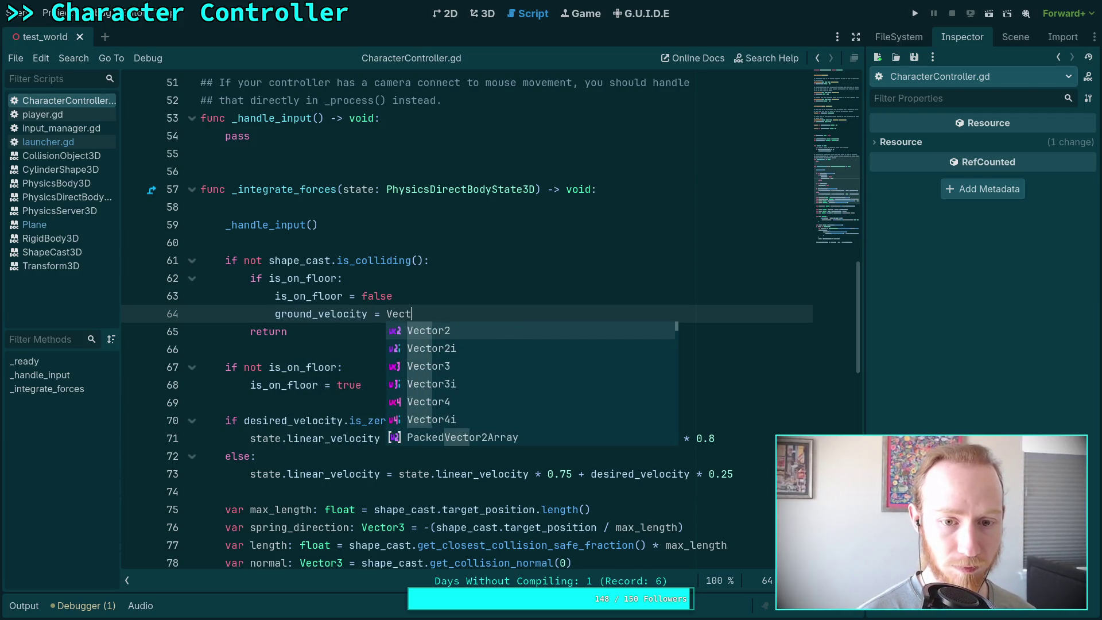
key(Down)
key(Down)
key(Return)
text(.)
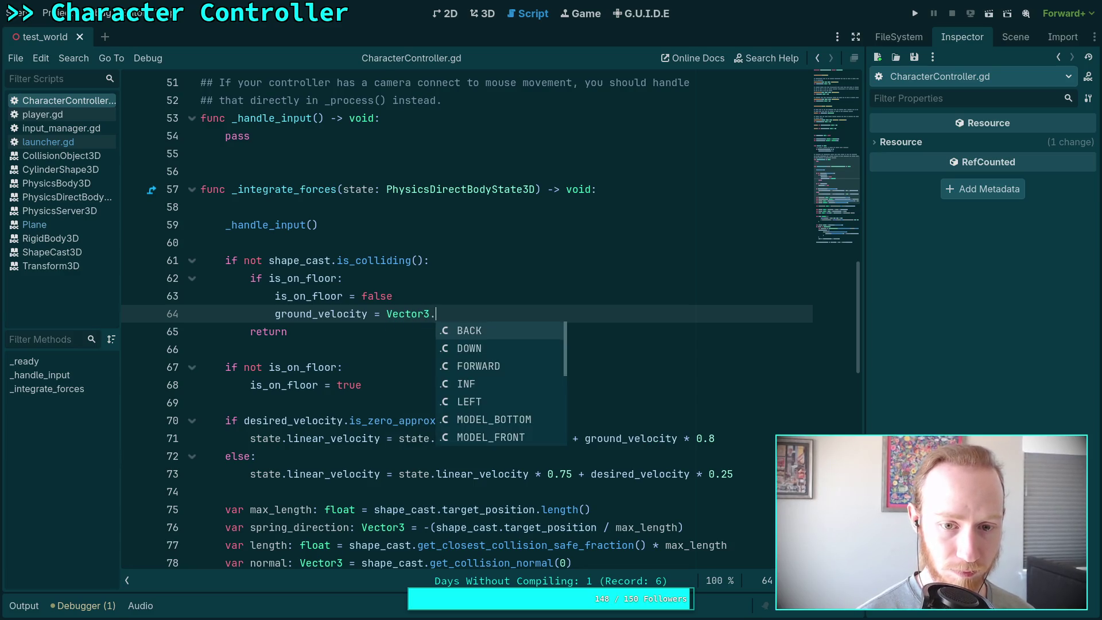
text(Z)
key(Return)
Add an else branch after the push line resetting ground_velocity to Vector3.ZERO, and save.
scroll(442, 386, down, 10)
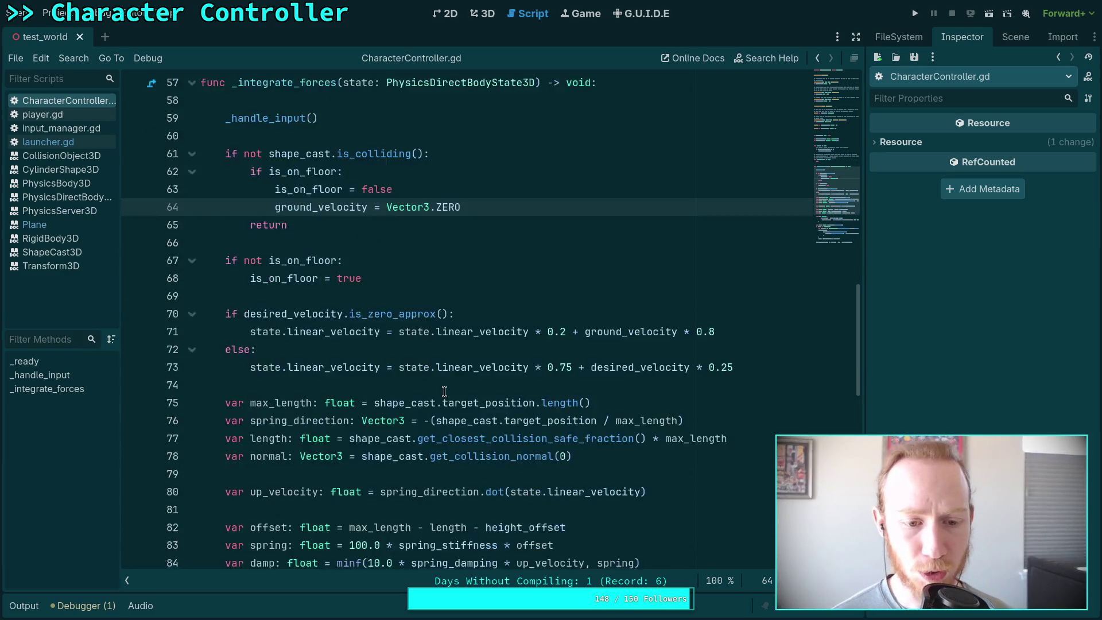
click(527, 404)
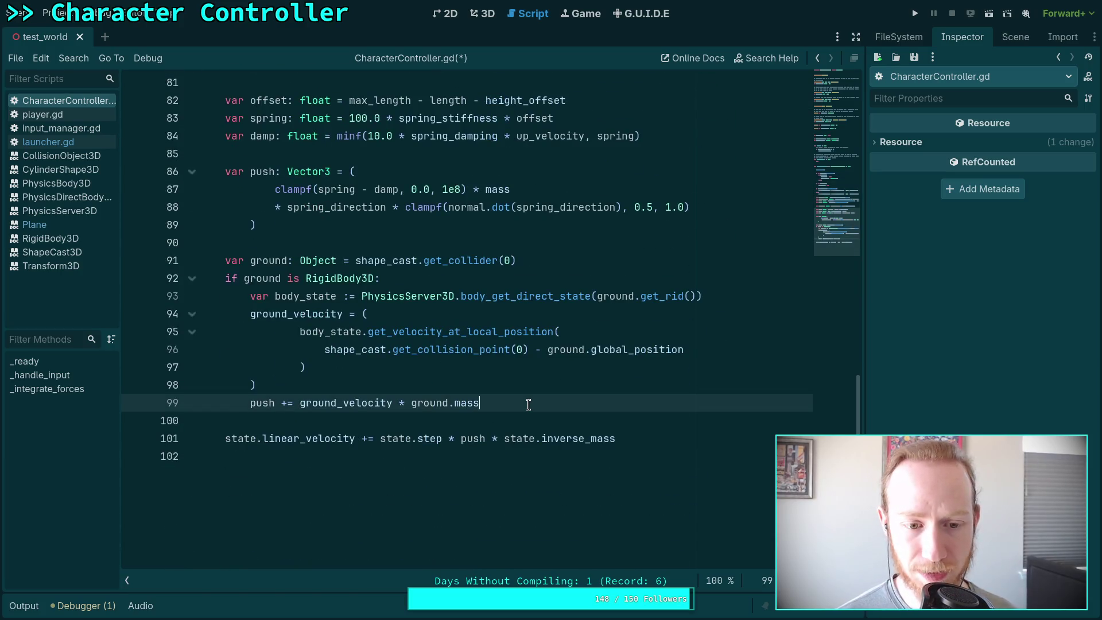
scroll(528, 403, up, 2)
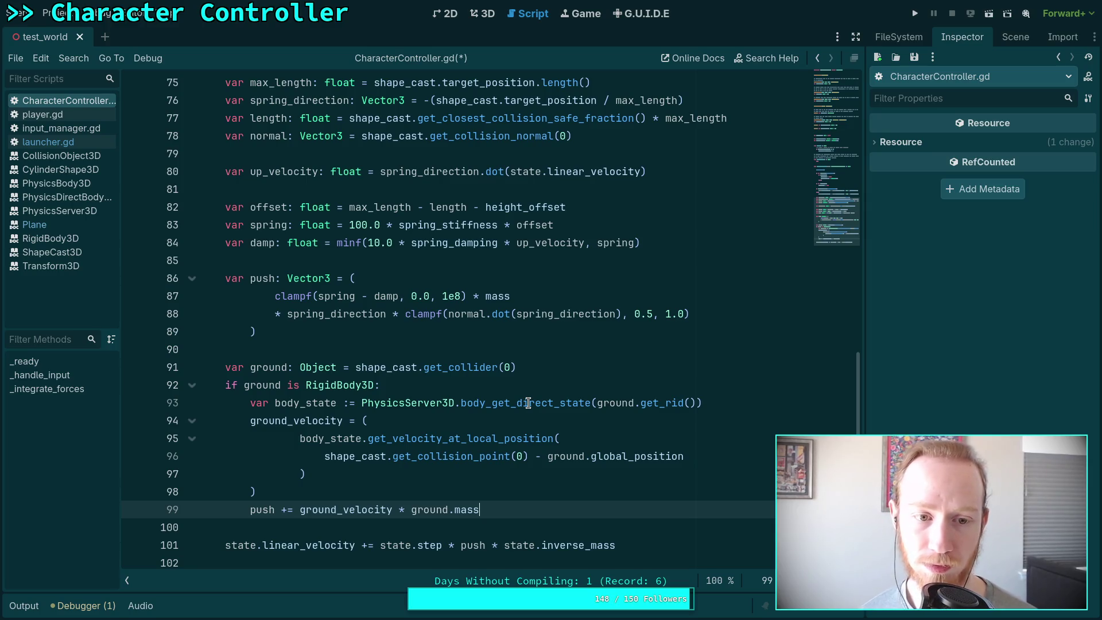
scroll(528, 403, up, 7)
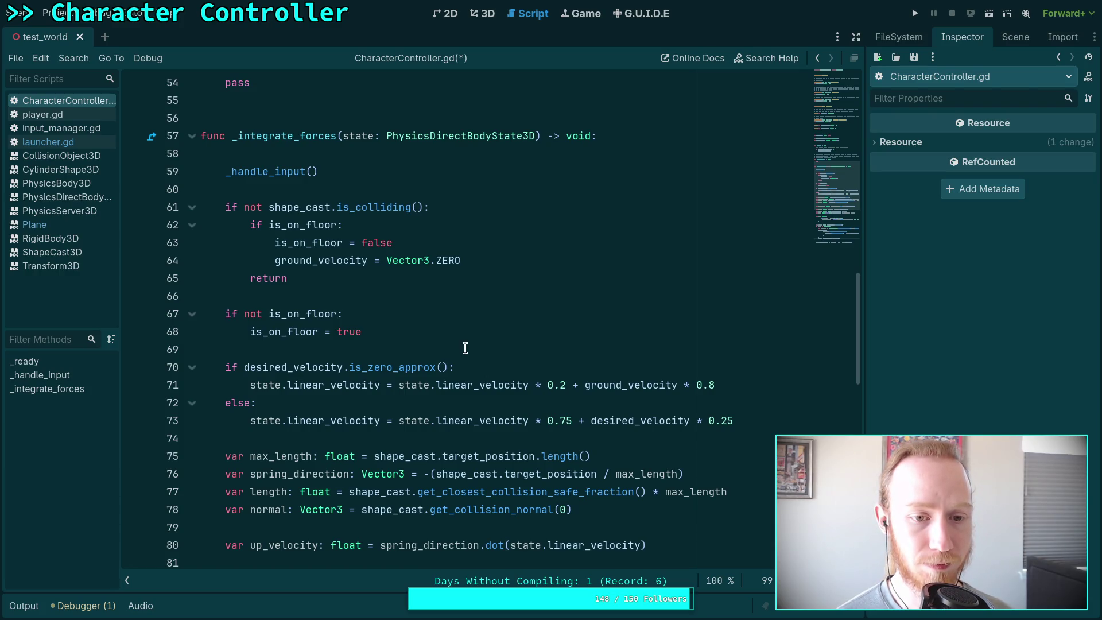
scroll(465, 347, down, 6)
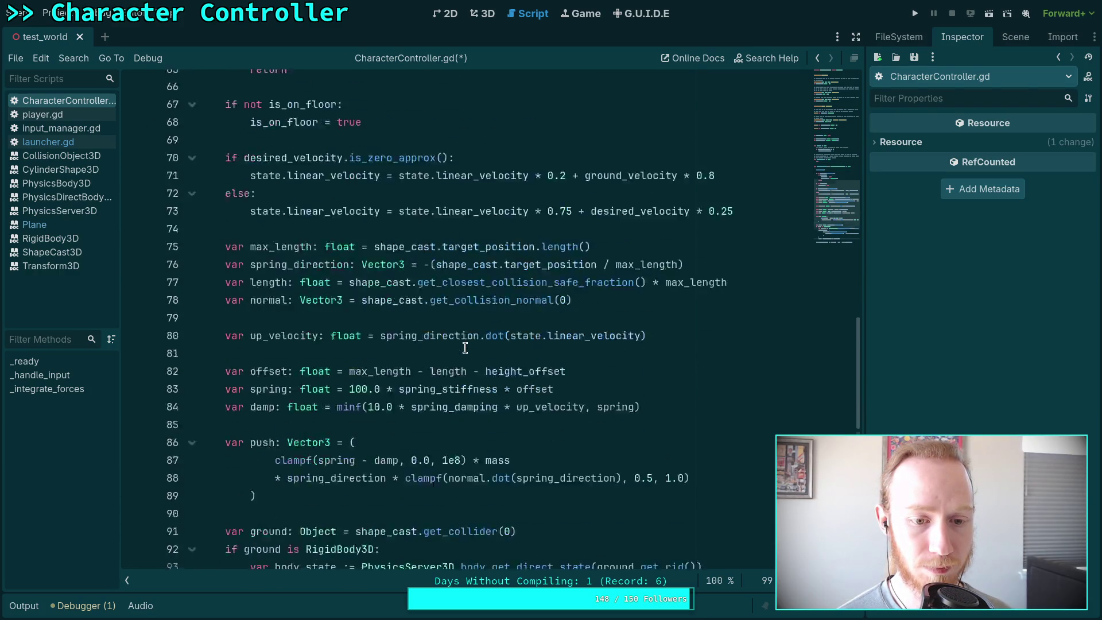
scroll(464, 348, down, 3)
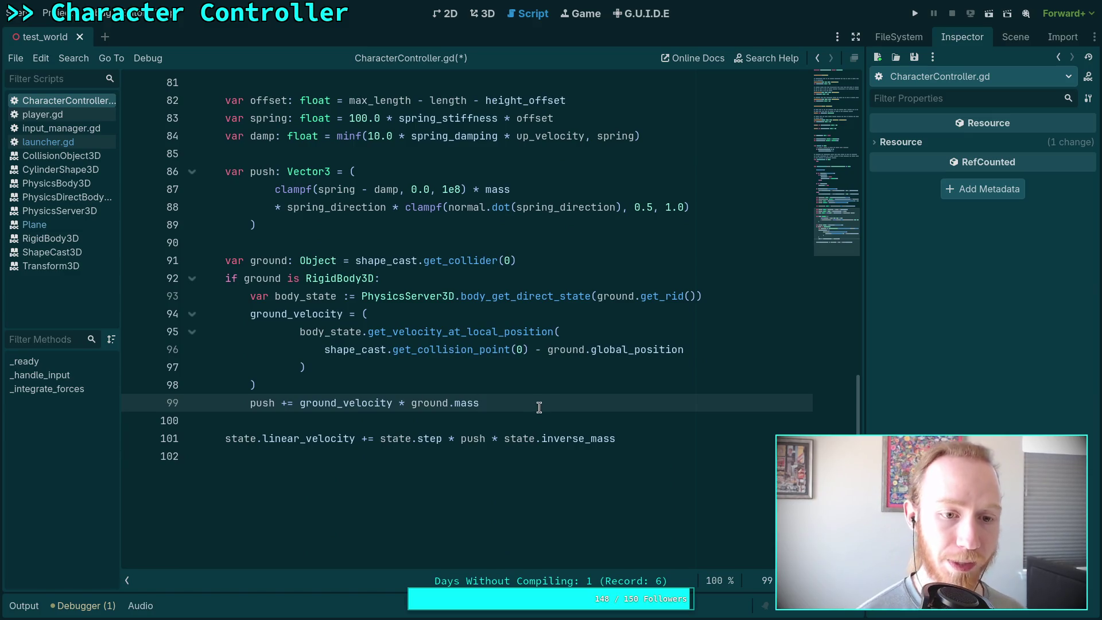
key(Return)
key(BackSpace)
text(else:)
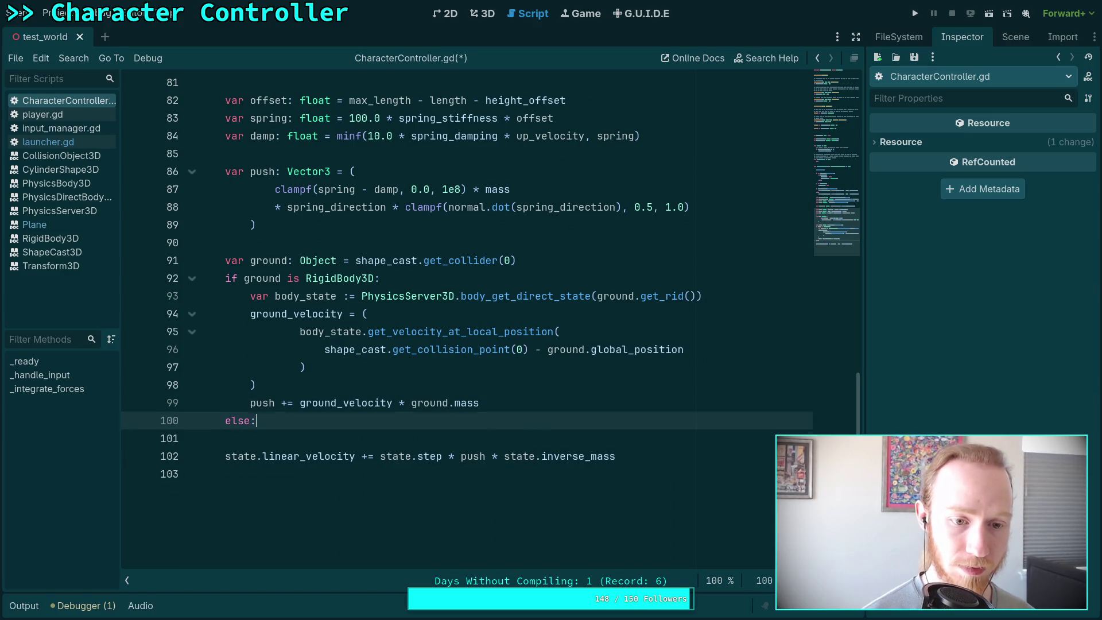
key(Return)
text(ground)
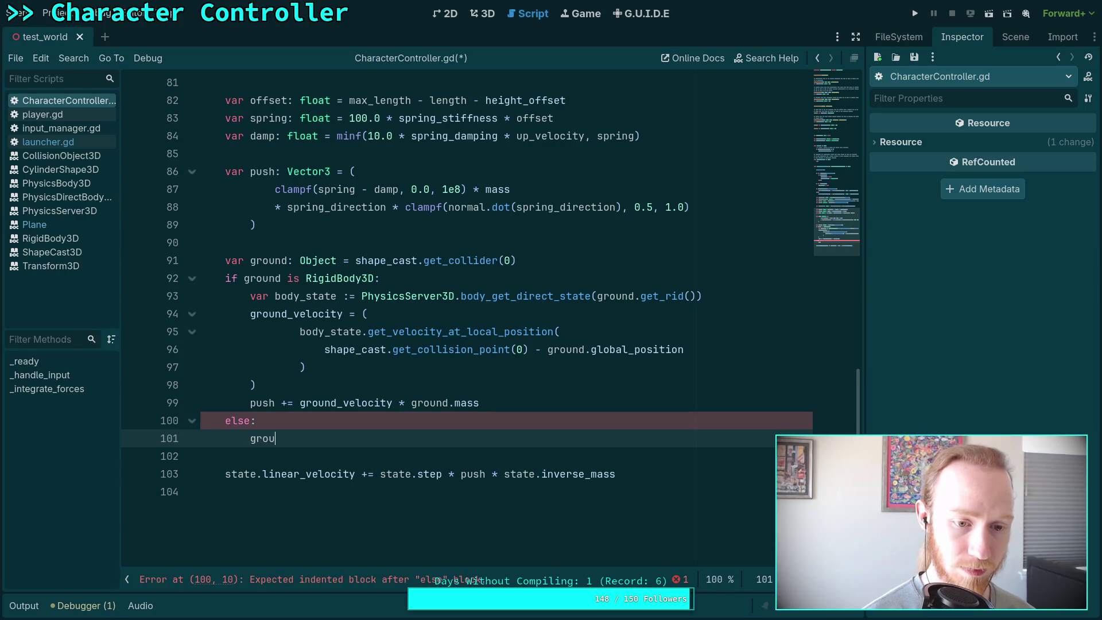
key(Return)
text(Vect)
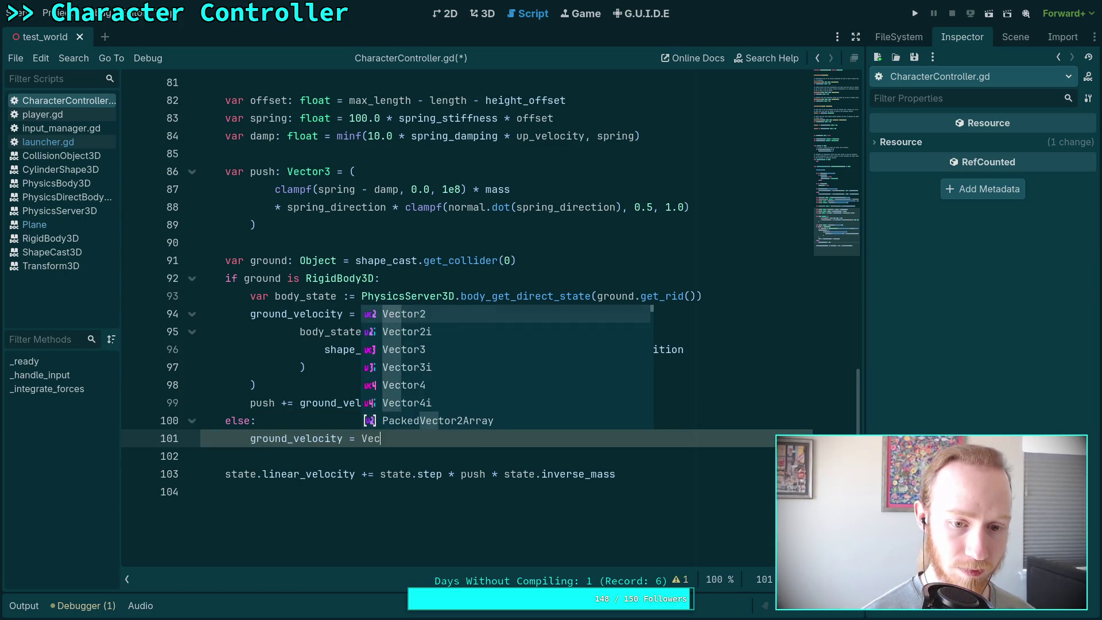
key(Down)
key(Down)
key(Return)
text(.ZERO)
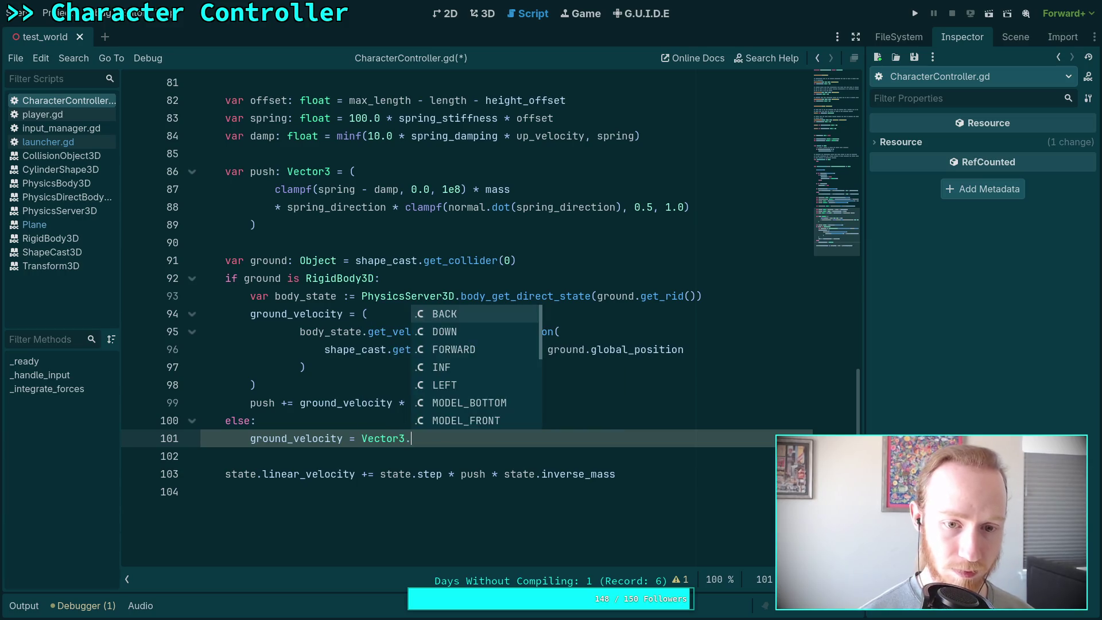
key(ctrl+s)
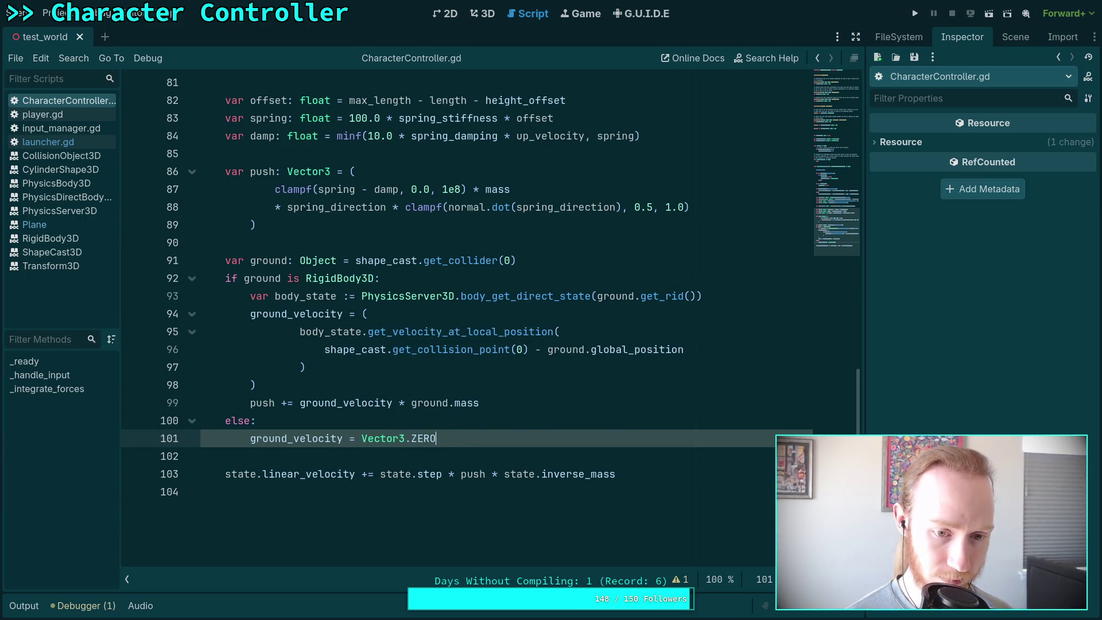
Run the game with F5 to watch the moving platform, then stop it with F8.
key(F5)
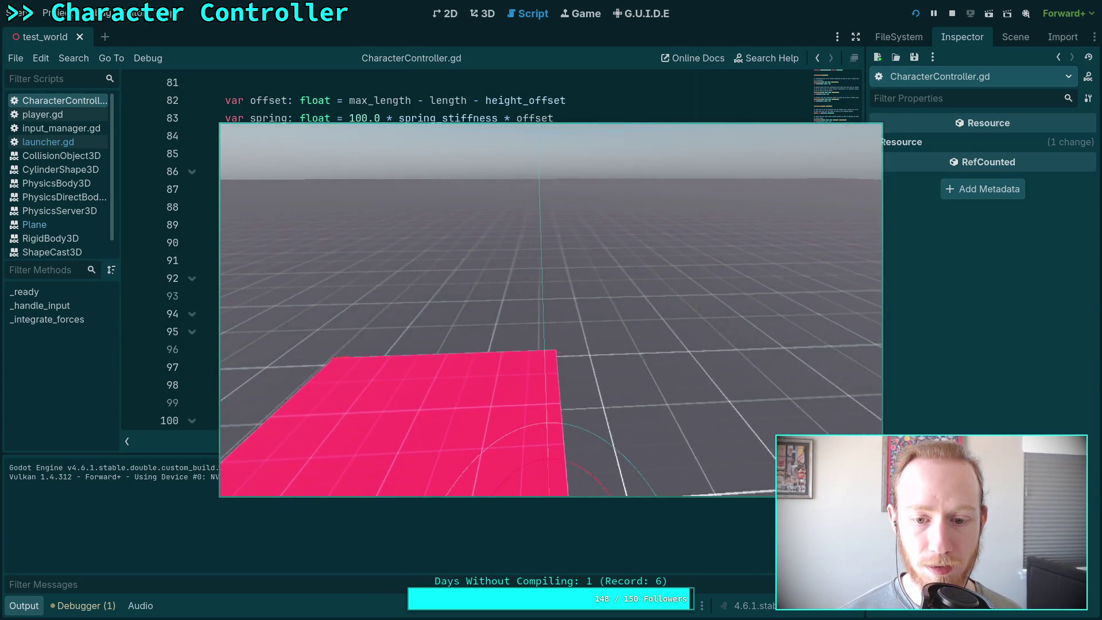
key(F8)
Remove the 'push += ground_velocity * ground.mass' line and test-run the game again.
scroll(477, 324, down, 2)
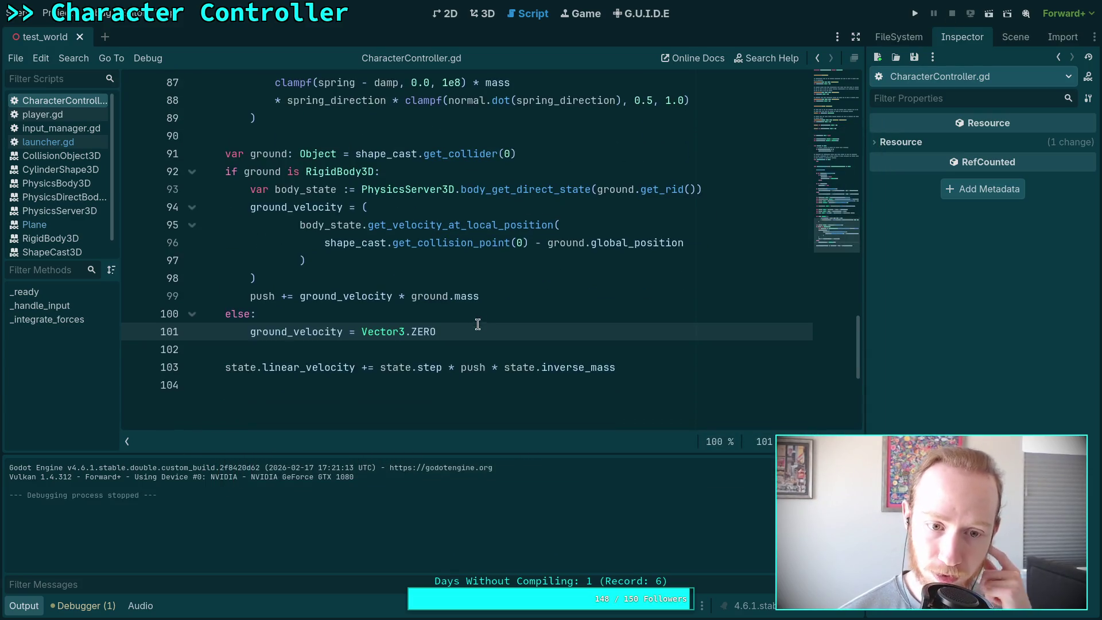
drag(505, 298, 519, 278)
key(BackSpace)
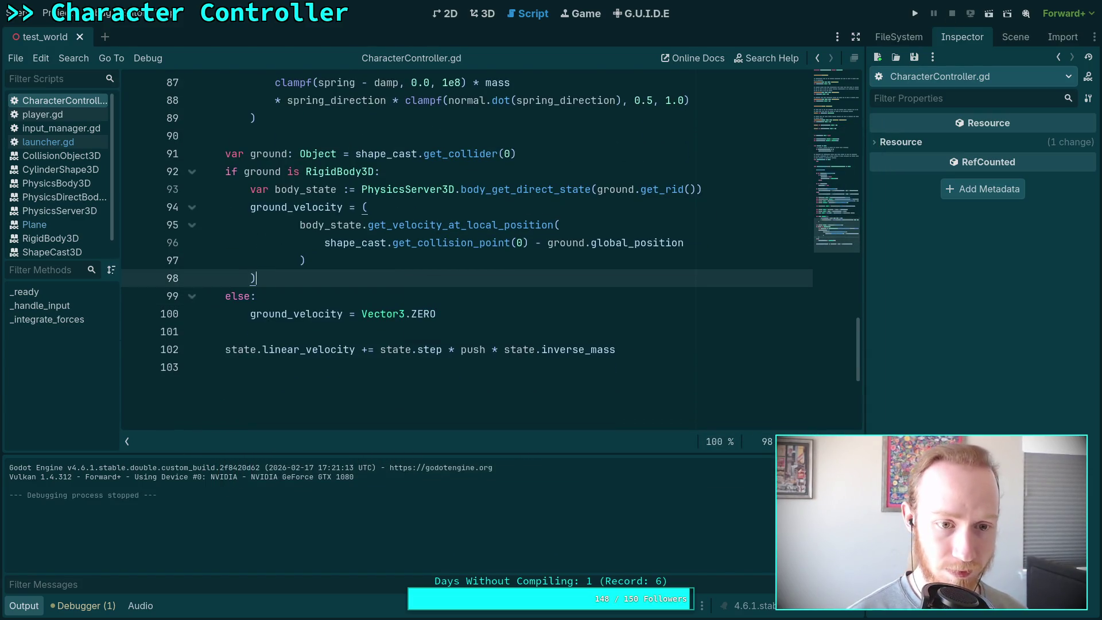
click(916, 16)
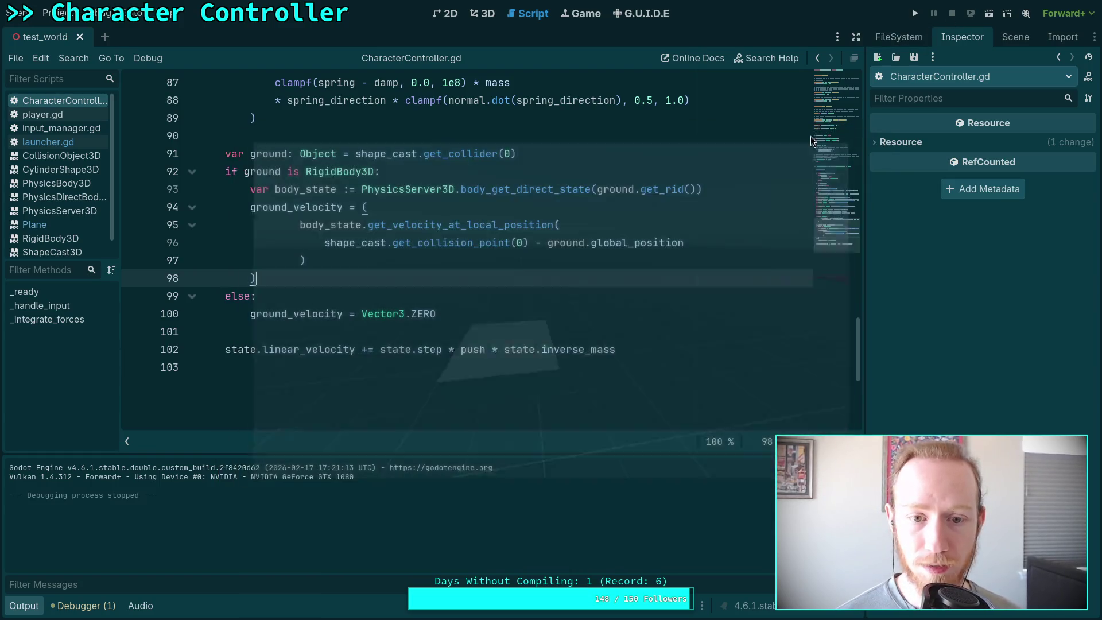
click(951, 13)
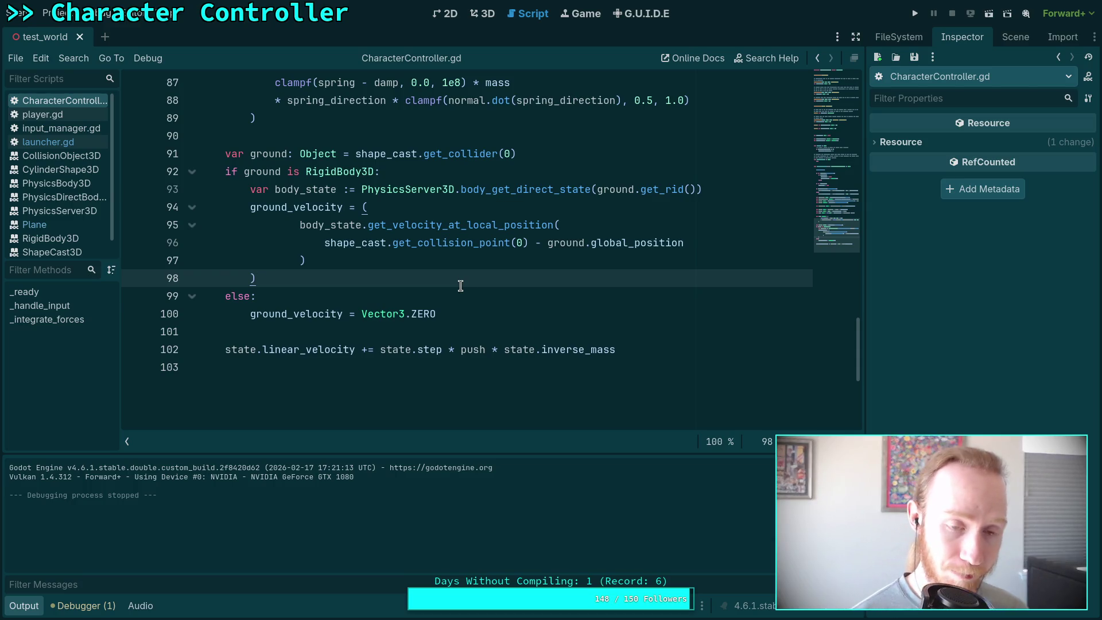
Draft 'if not desired_velocity.is_zero_approx():' on line 99, then delete it.
key(Return)
text(if)
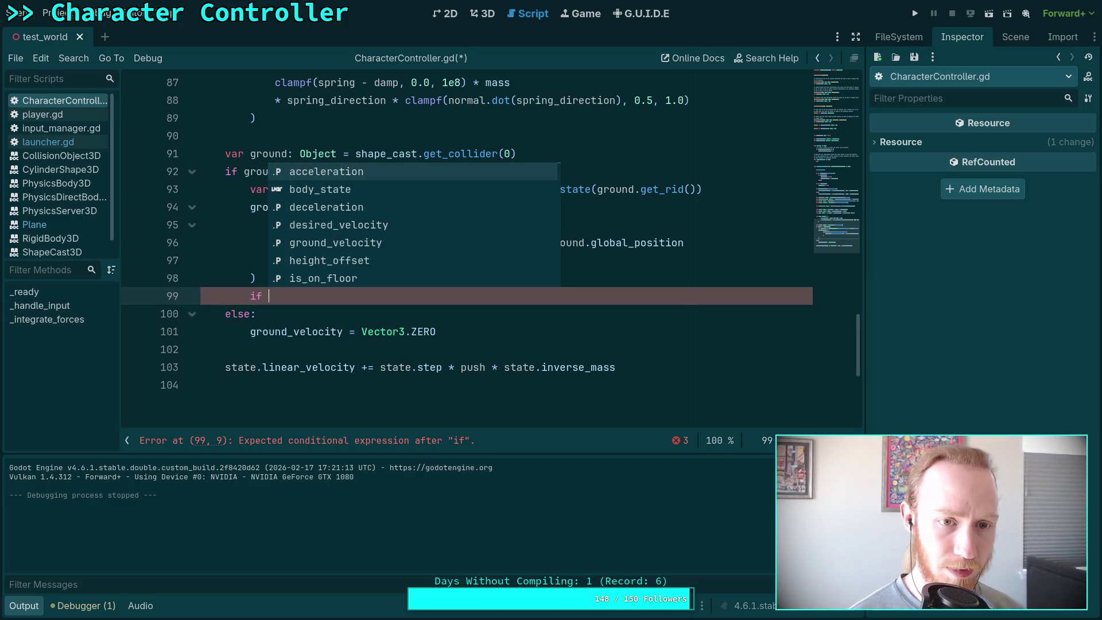
text( not )
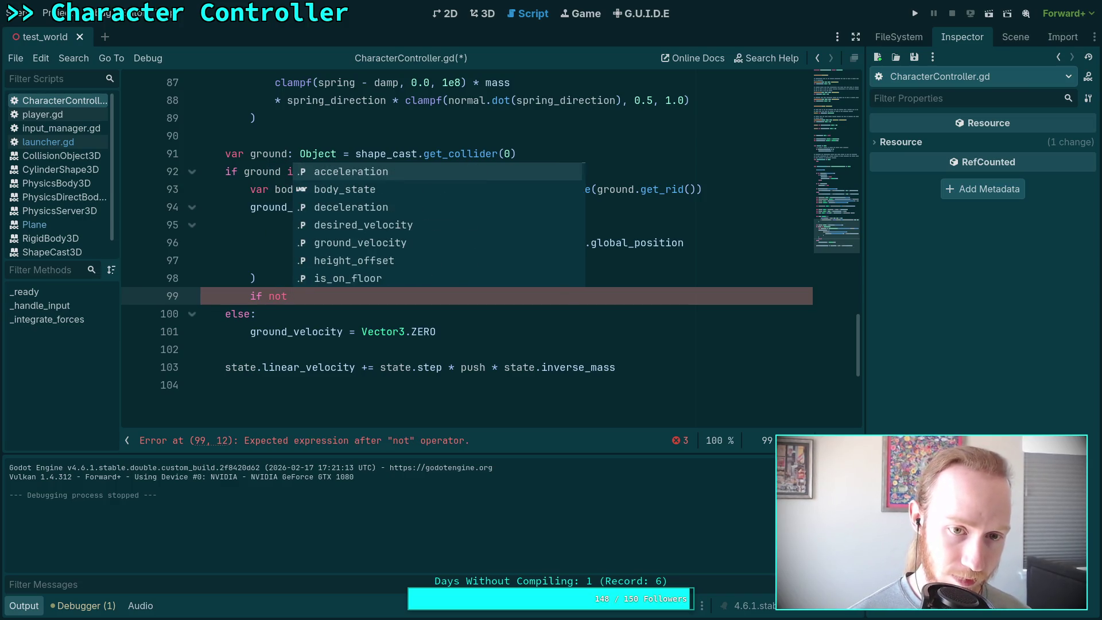
text(gr)
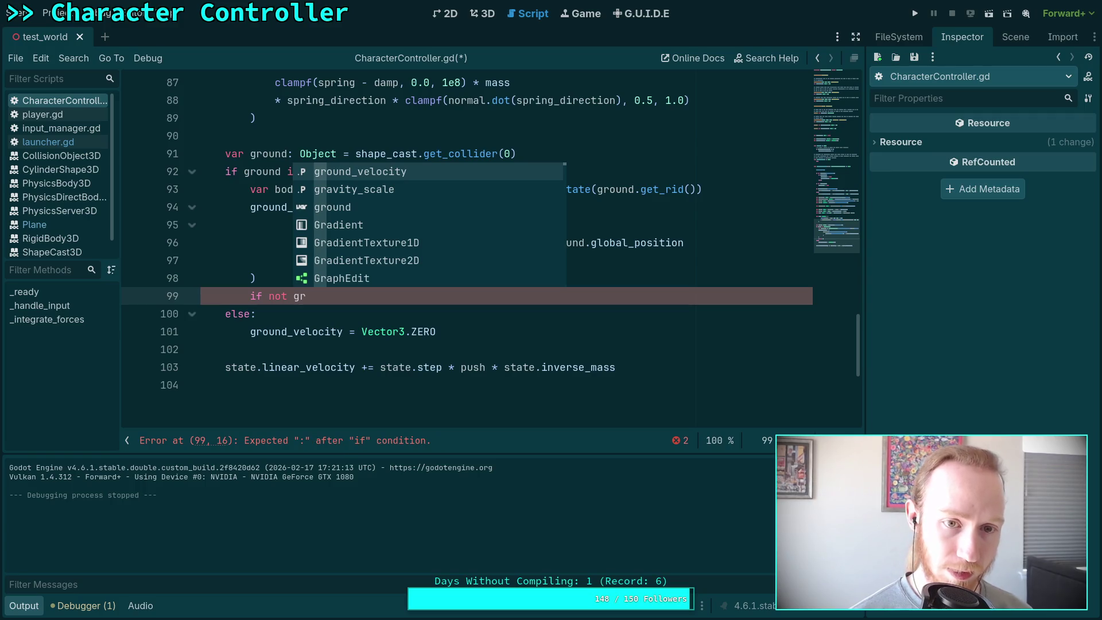
key(BackSpace)
key(BackSpace)
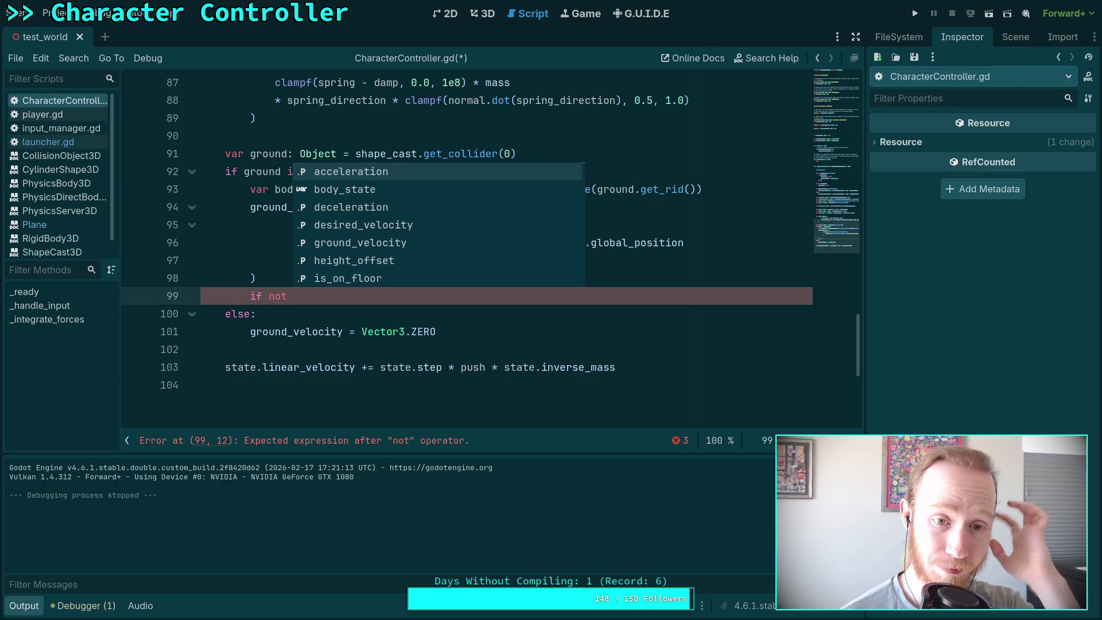
key(Down)
key(Down)
key(Down)
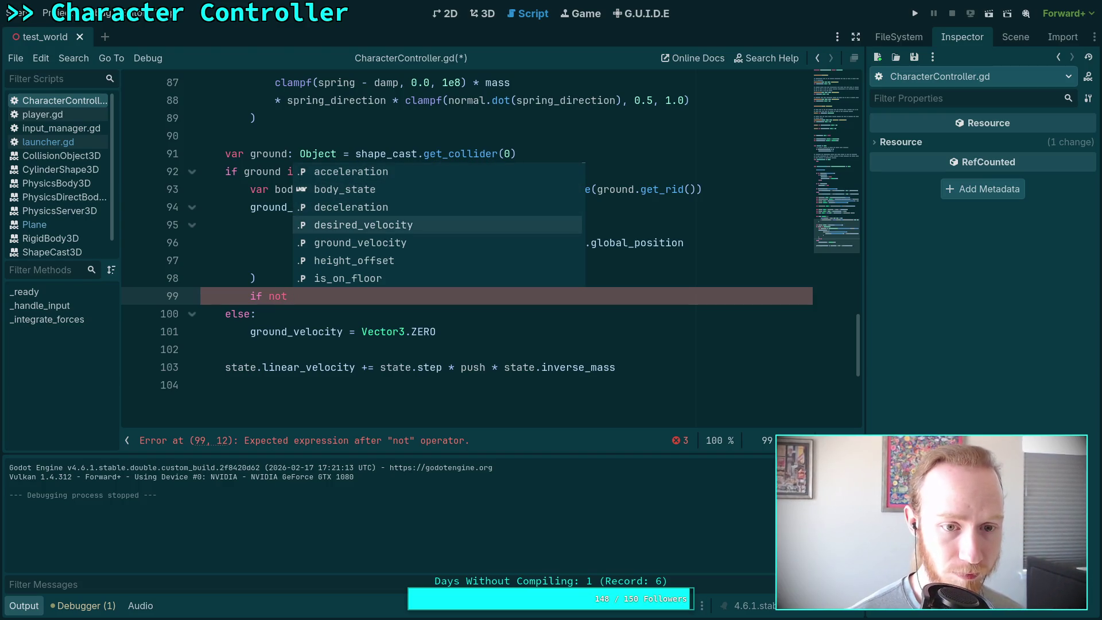
key(Return)
text(.is)
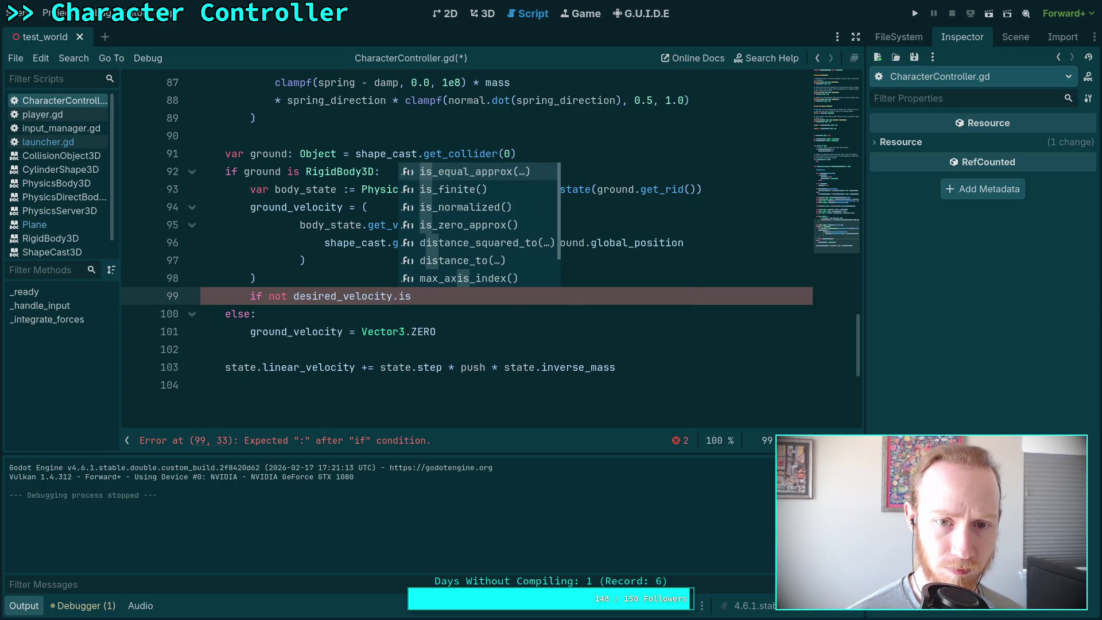
key(Down)
key(Down)
key(Down)
key(Return)
text(:)
key(Return)
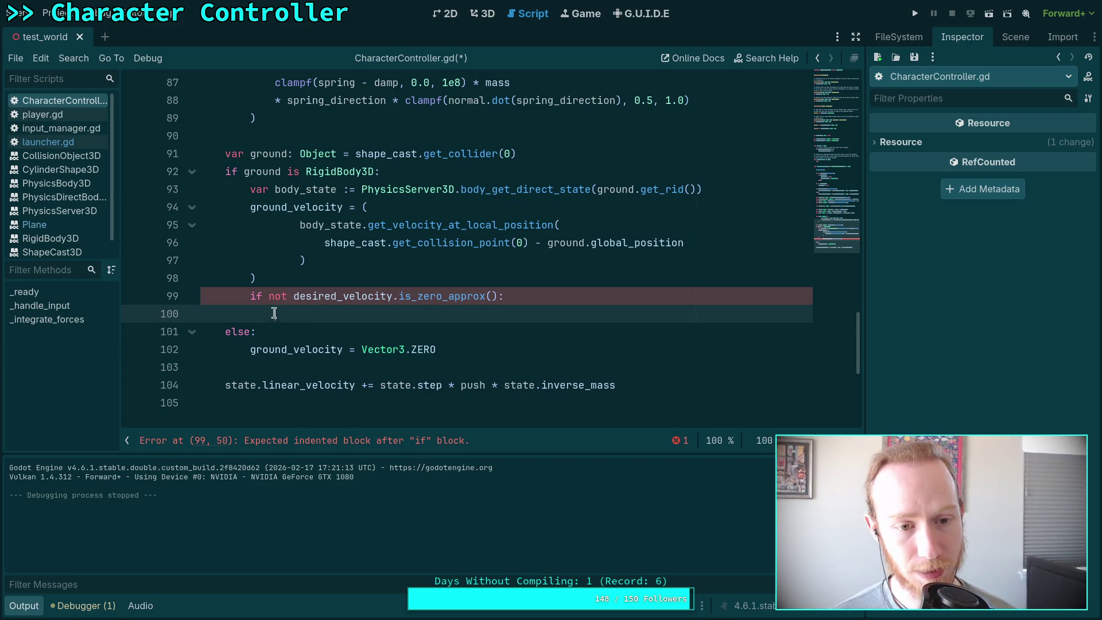
drag(275, 313, 250, 299)
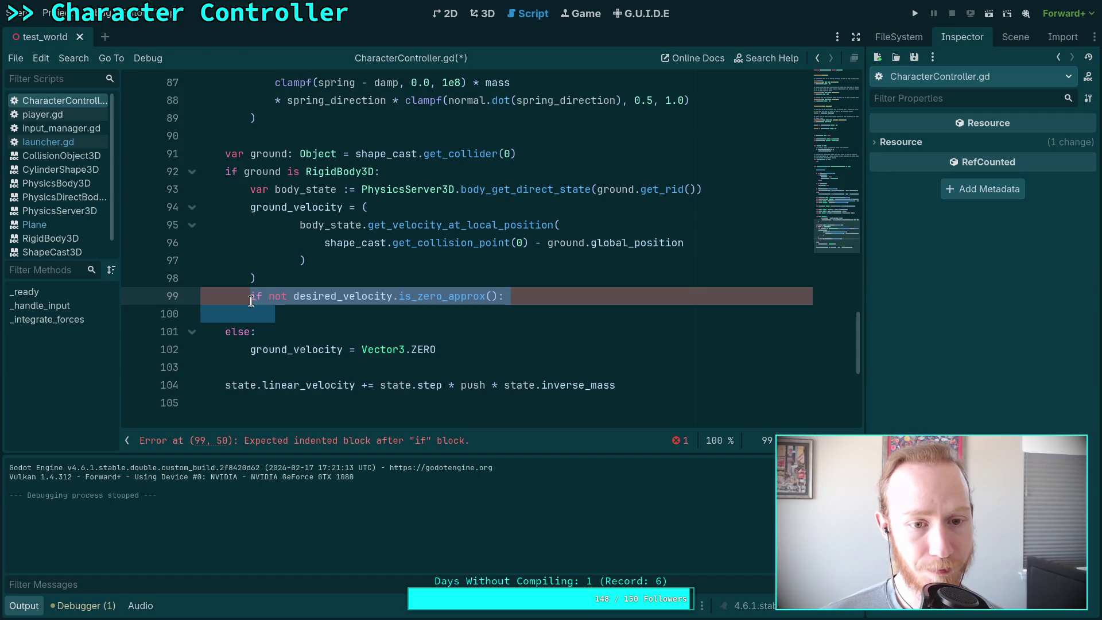
key(BackSpace)
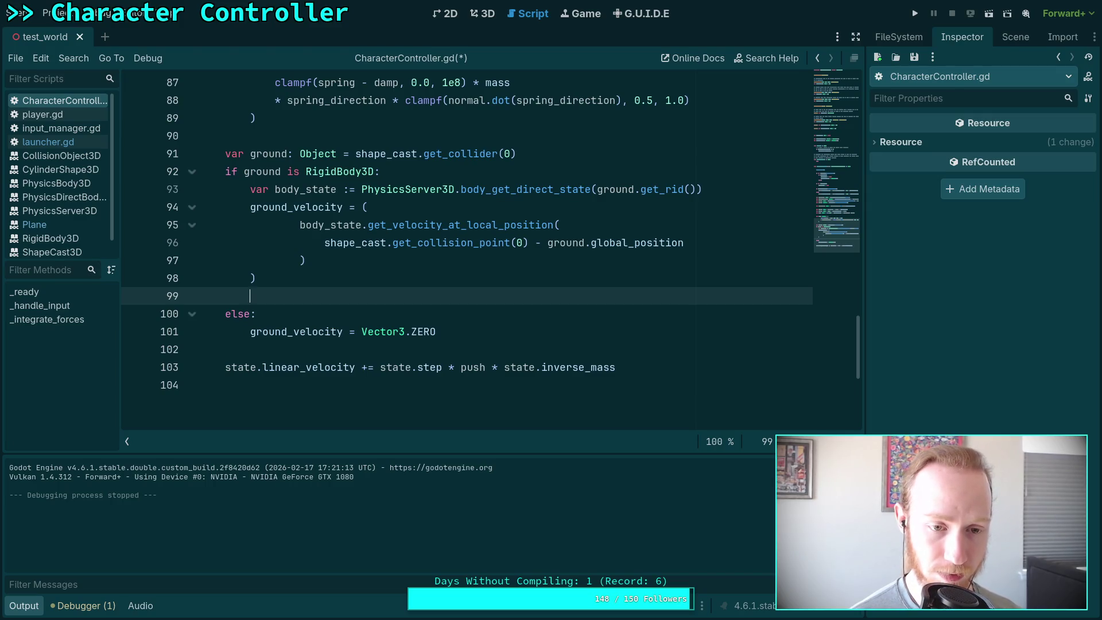
Remove the leftover empty line below the ground velocity block.
key(BackSpace)
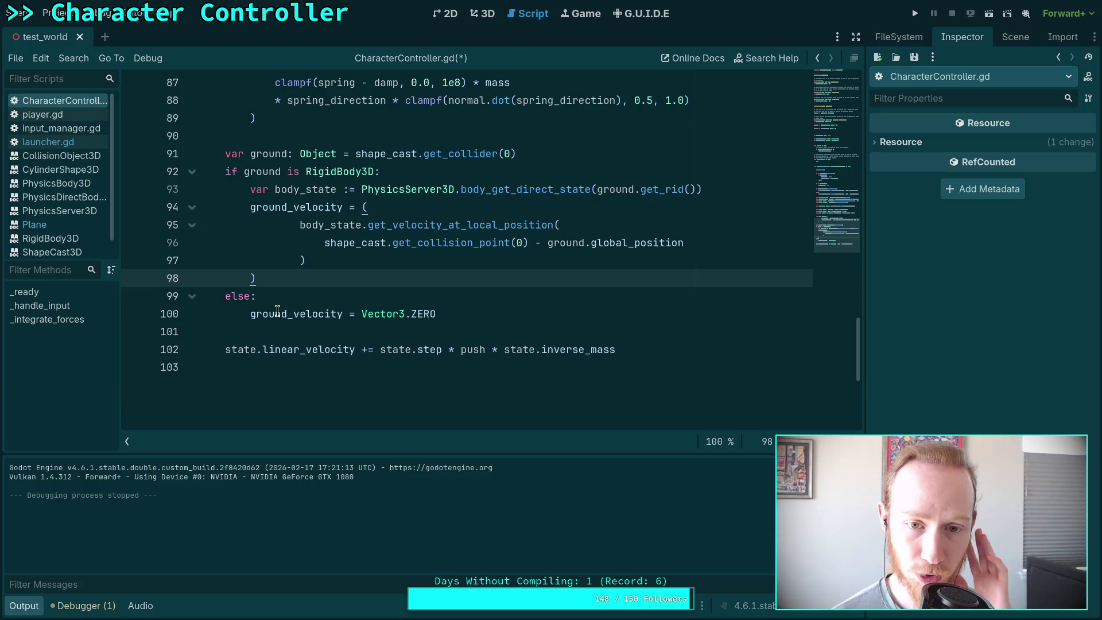
scroll(406, 293, up, 4)
scroll(406, 292, up, 3)
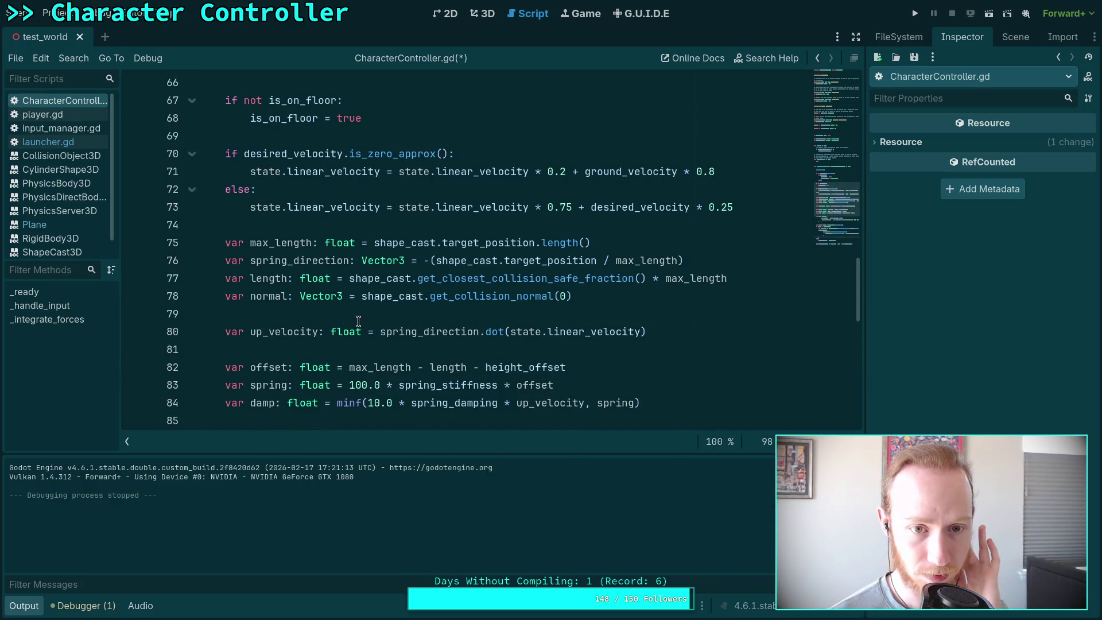
scroll(367, 320, down, 2)
scroll(358, 321, up, 3)
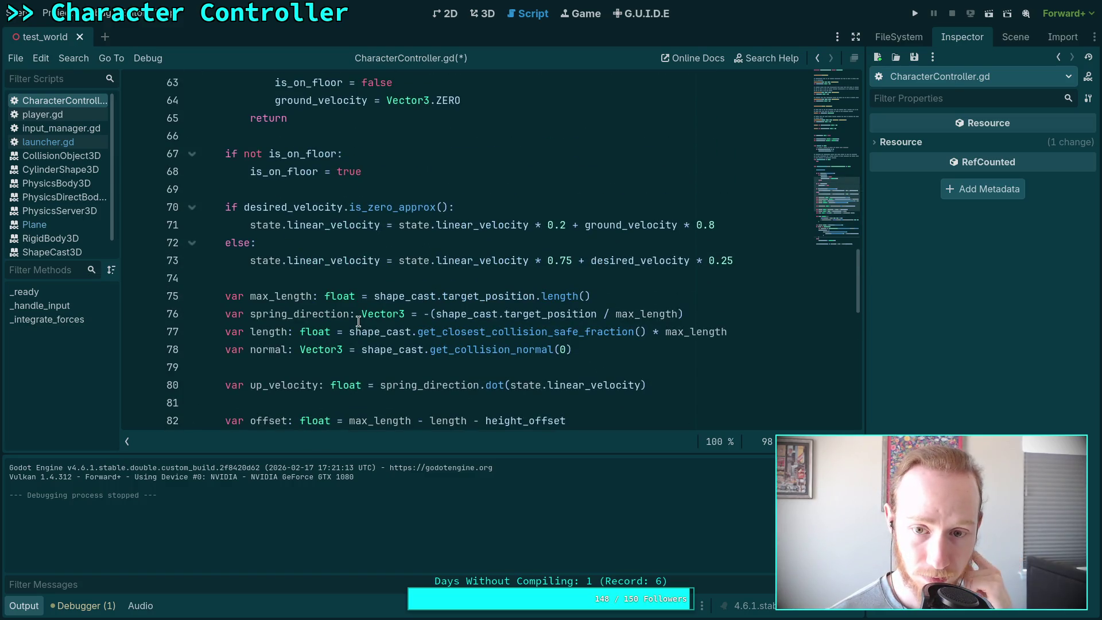
scroll(358, 321, down, 8)
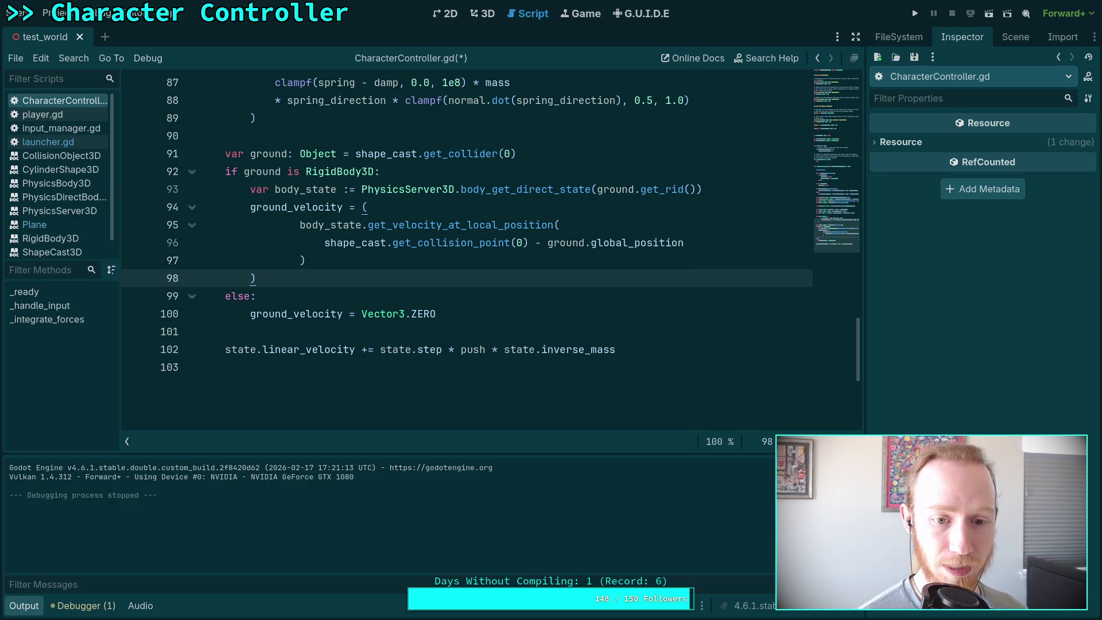
Add 'push += (ground_velocity - state.linear_velocity) * mass' on line 99 and save the script.
key(Return)
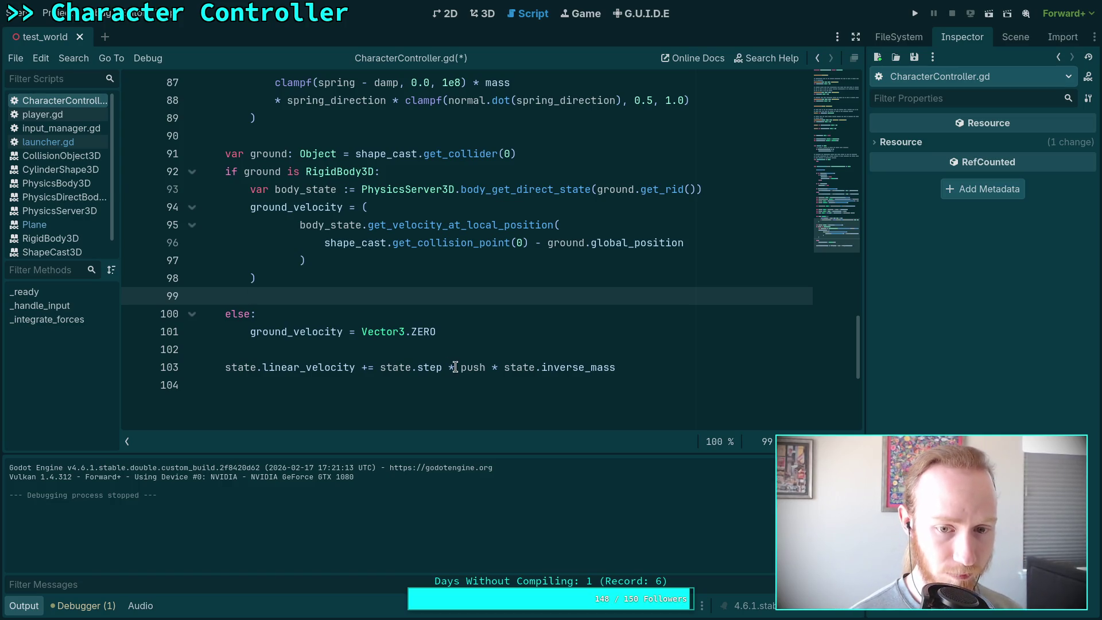
text(push += )
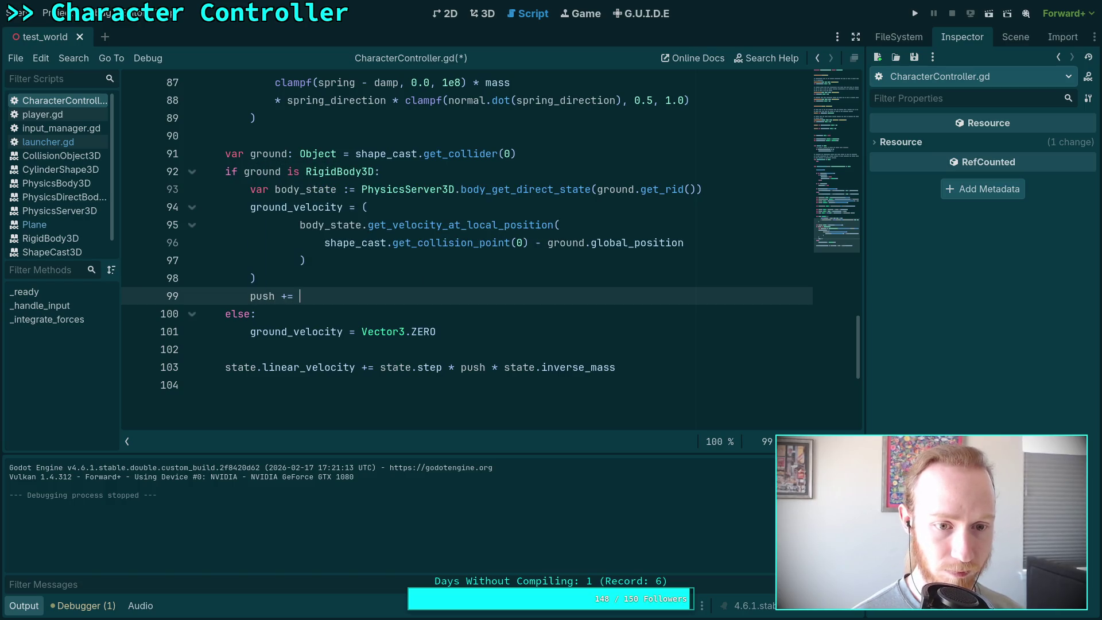
text(()
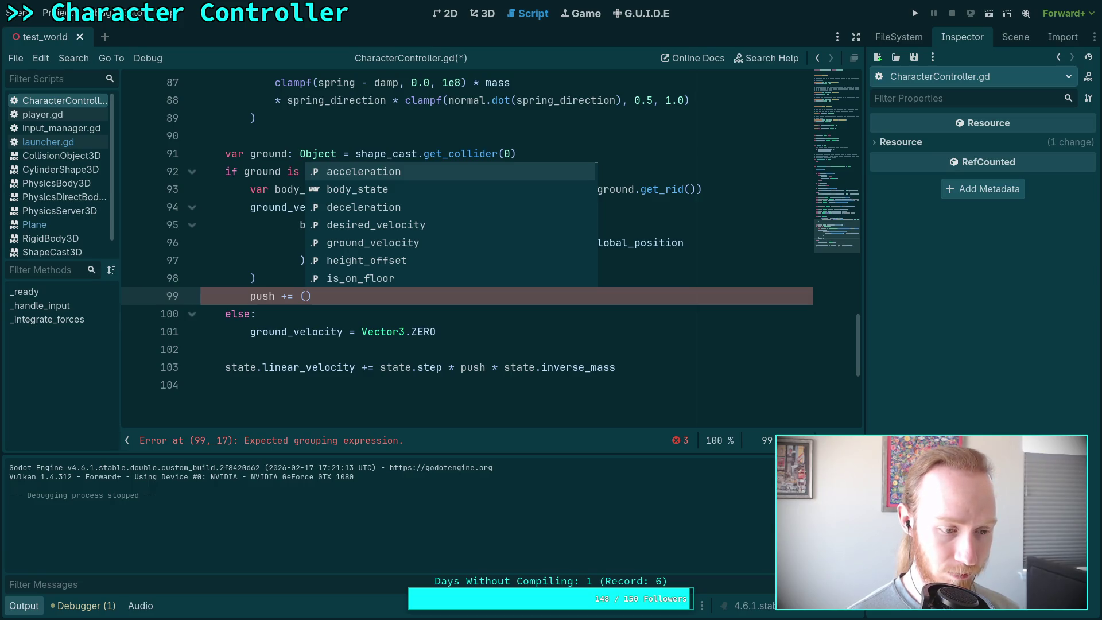
text(grou)
key(Return)
text(- )
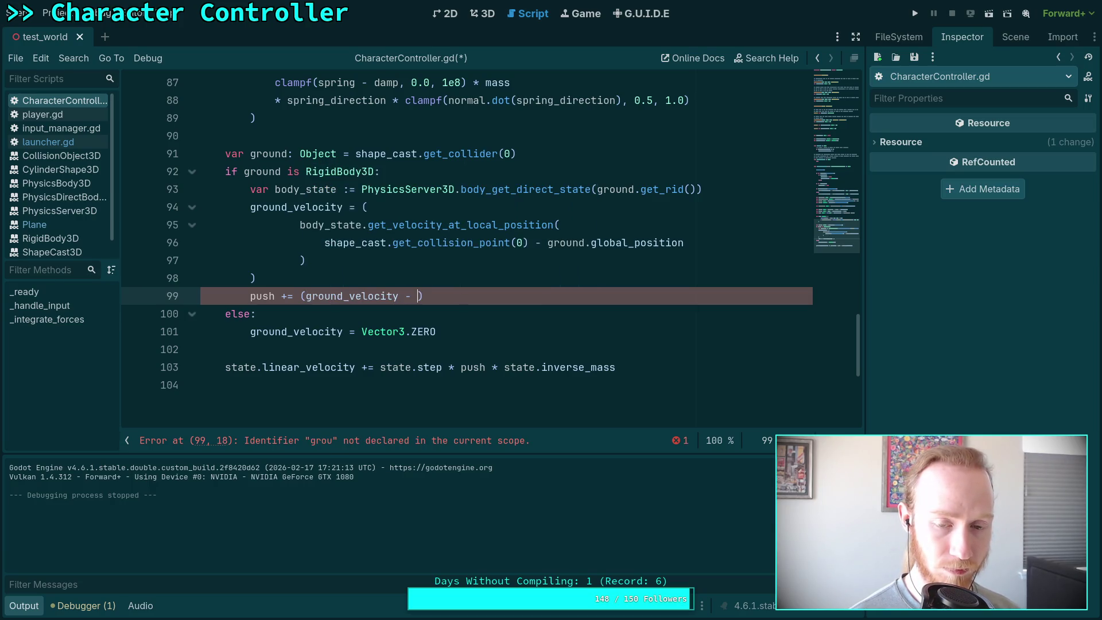
text(state.lin)
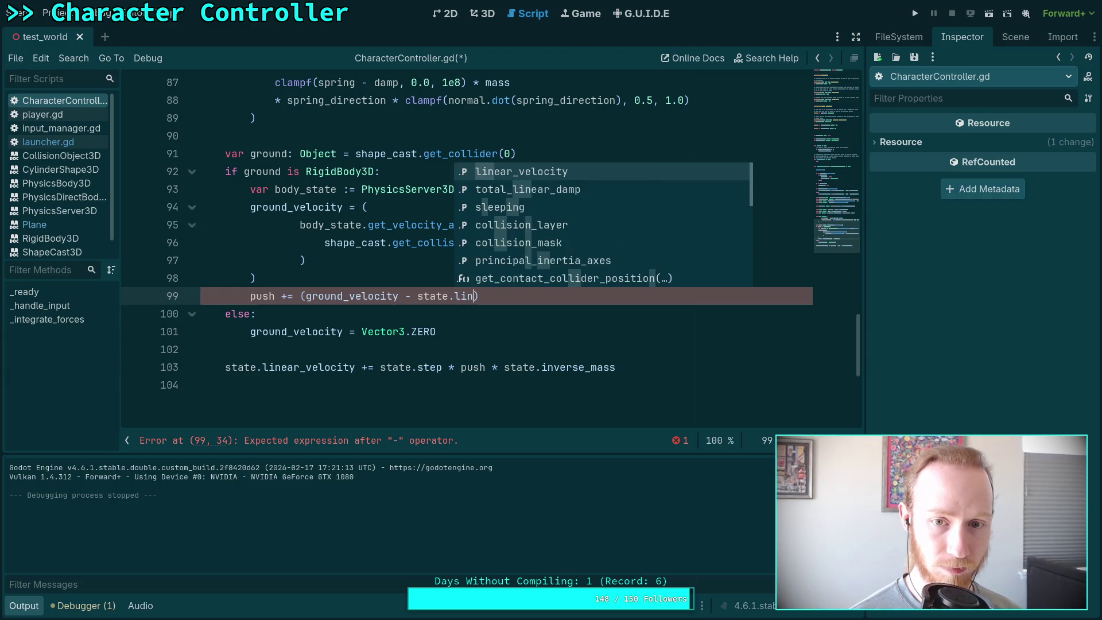
key(Return)
text() *)
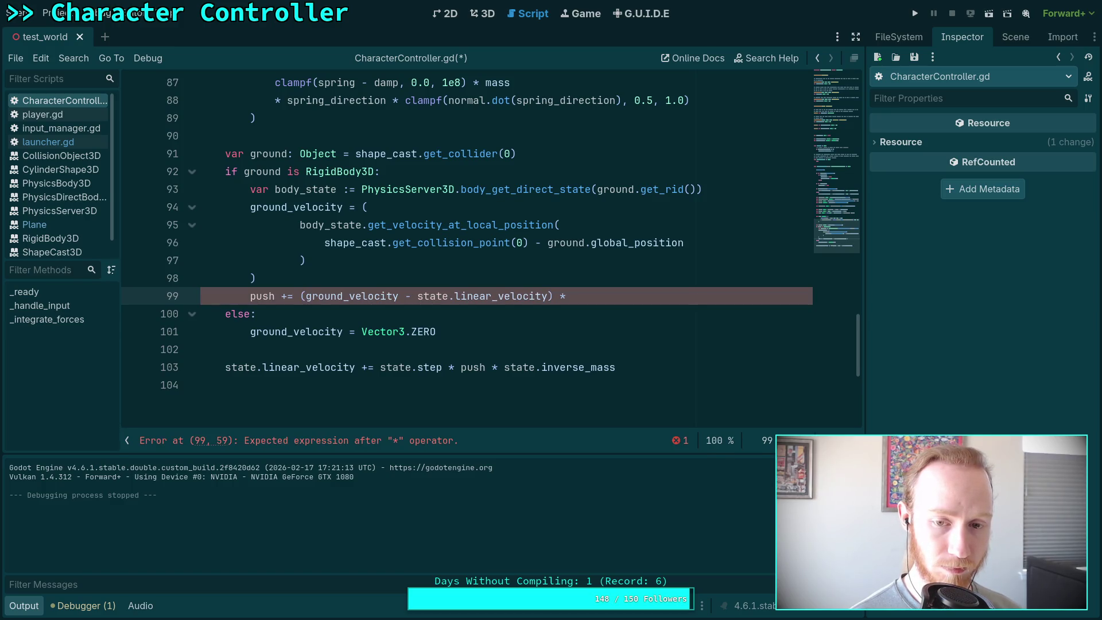
text( mass)
key(ctrl+s)
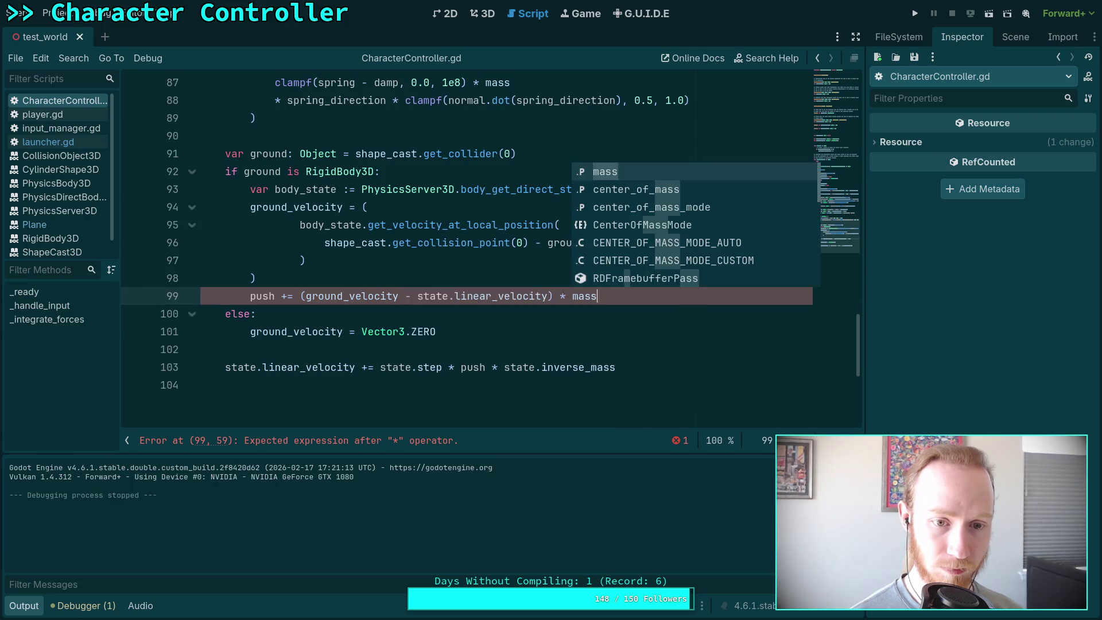
click(417, 242)
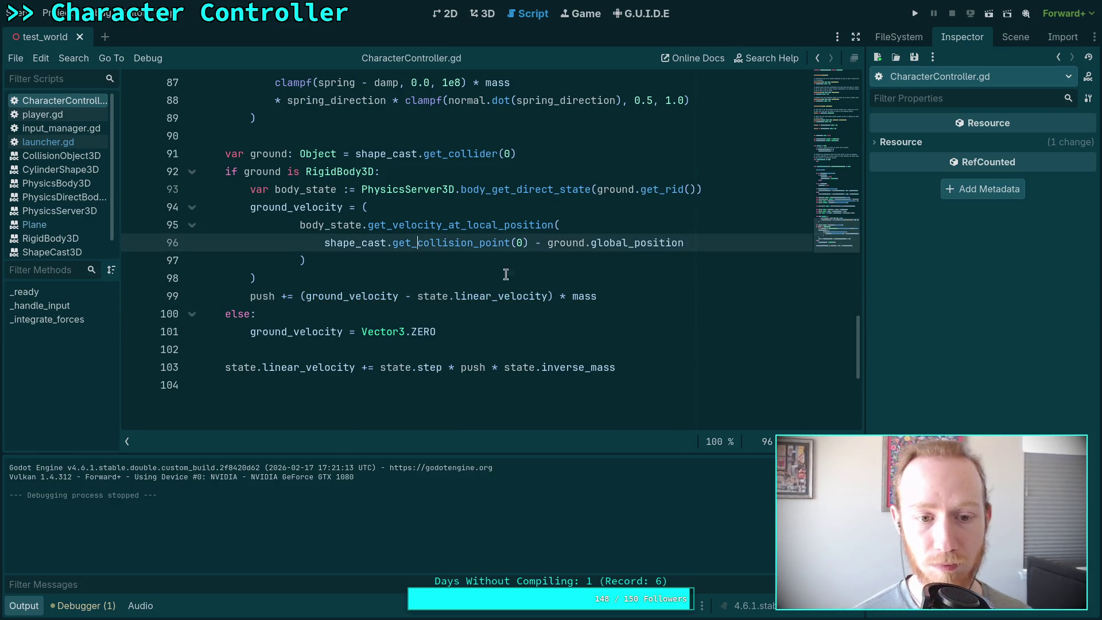
key(F5)
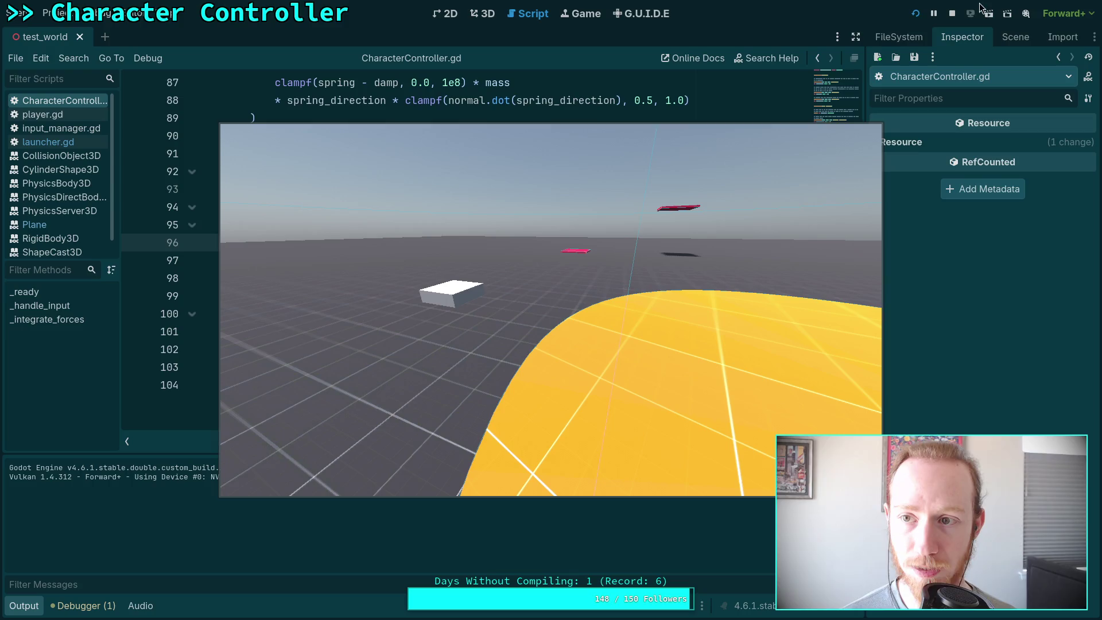
click(952, 13)
mouse_move(501, 290)
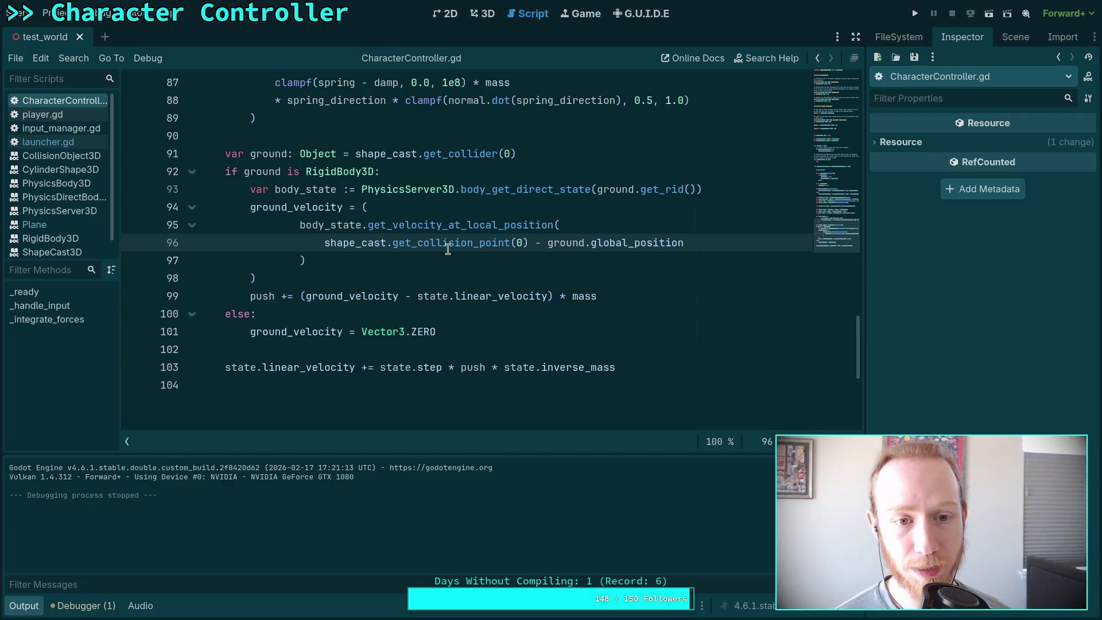
scroll(440, 268, up, 10)
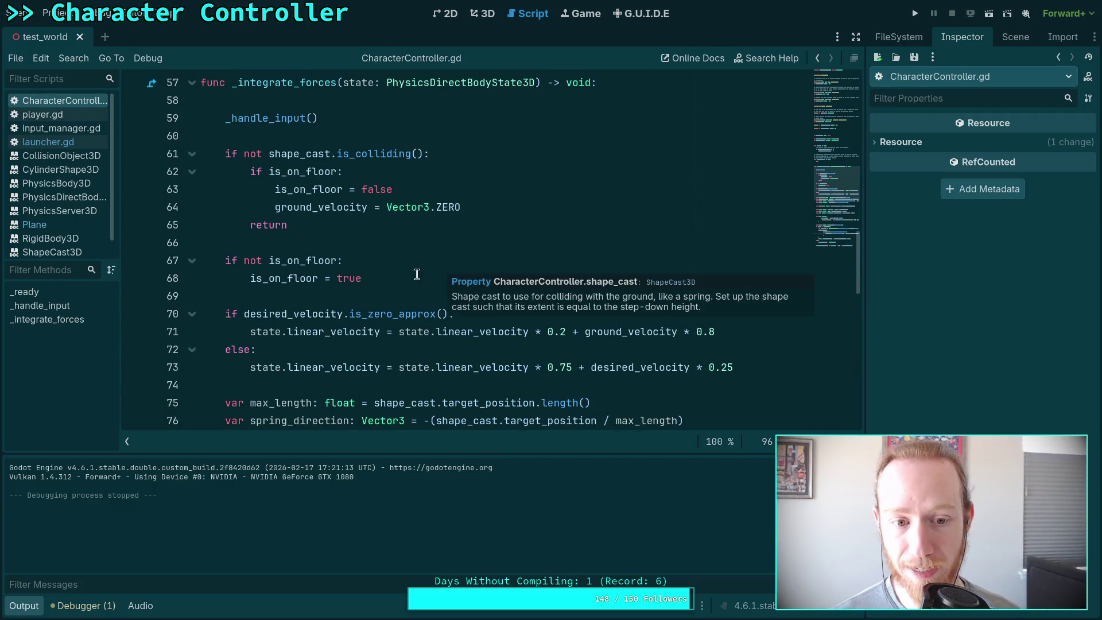
scroll(436, 284, down, 1)
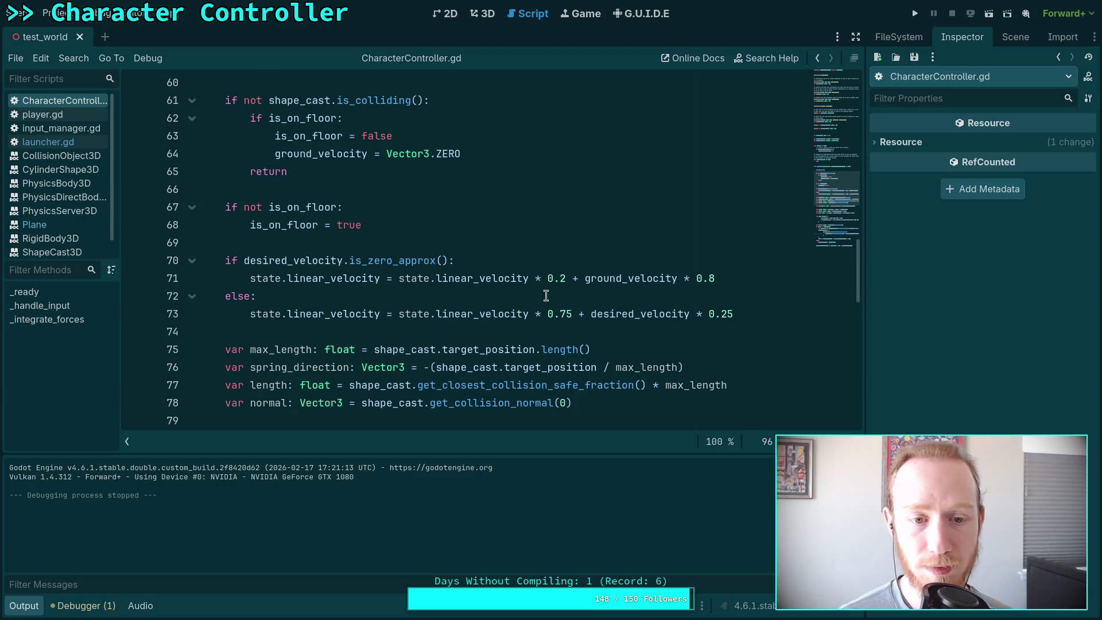
scroll(551, 292, down, 12)
scroll(560, 294, up, 3)
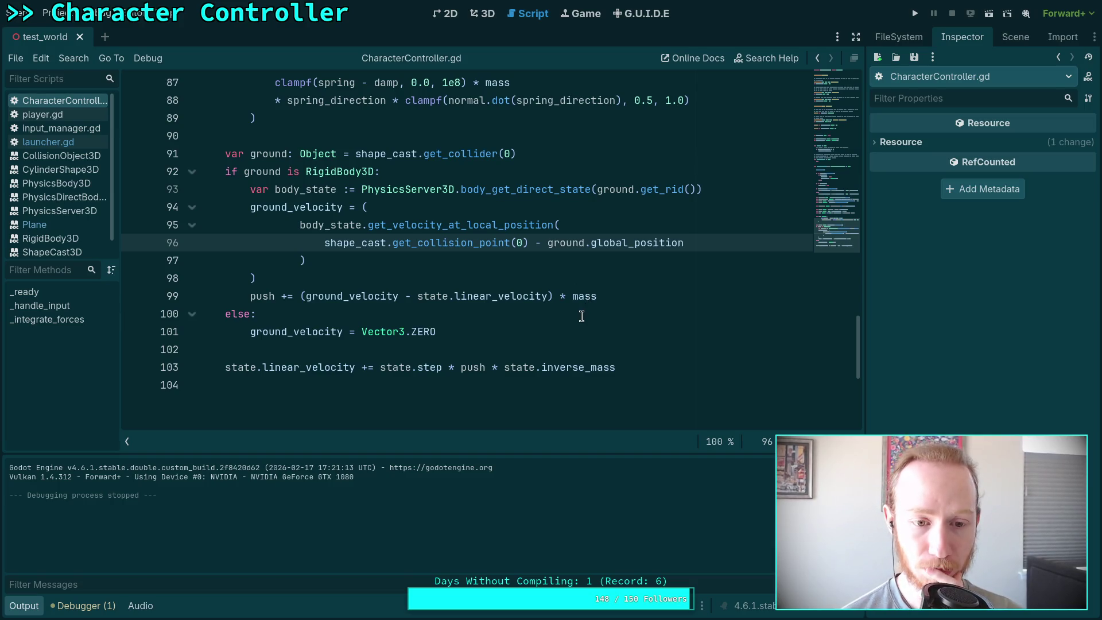
Delete the ground_velocity declaration on line 42.
scroll(581, 316, up, 10)
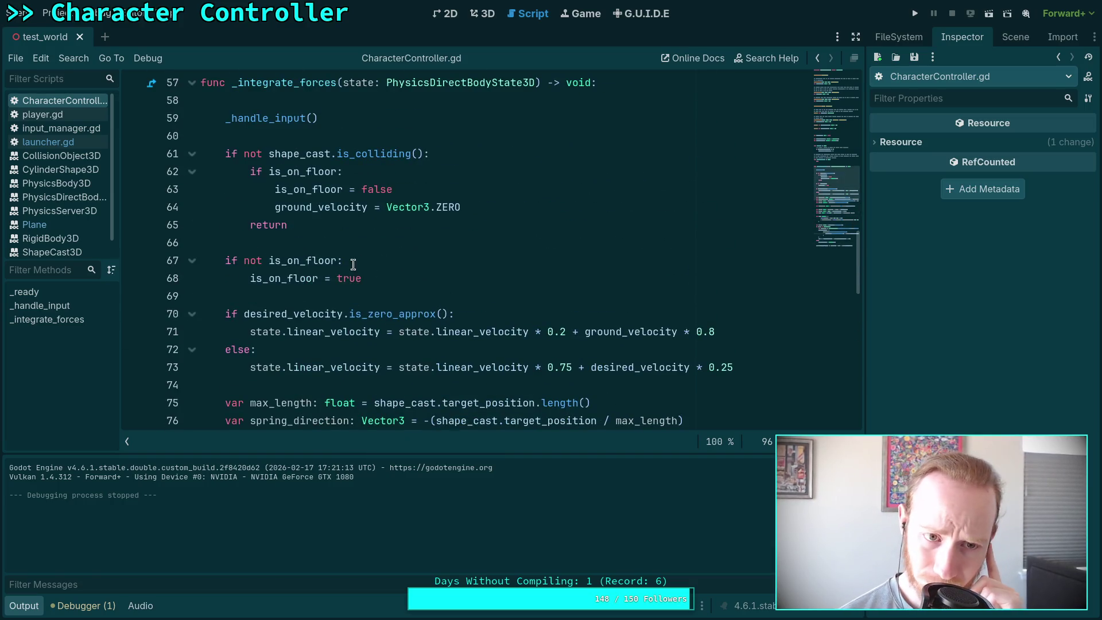
scroll(353, 265, up, 9)
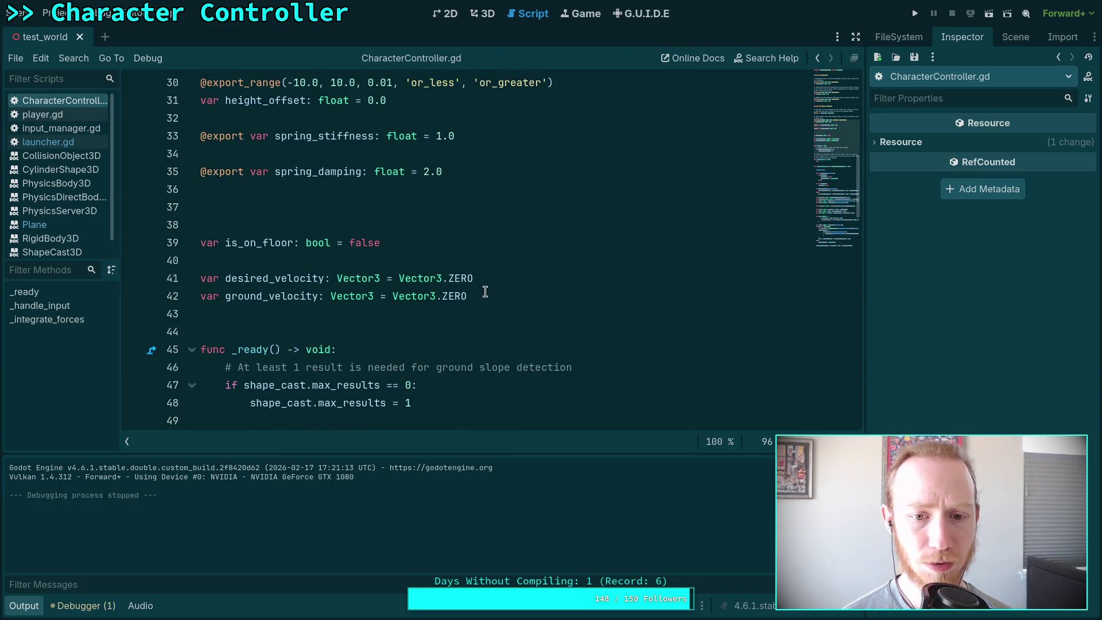
drag(485, 292, 504, 277)
key(BackSpace)
Delete the 'ground_velocity = Vector3.ZERO' reset line and select line 69's right-hand side.
scroll(503, 278, down, 11)
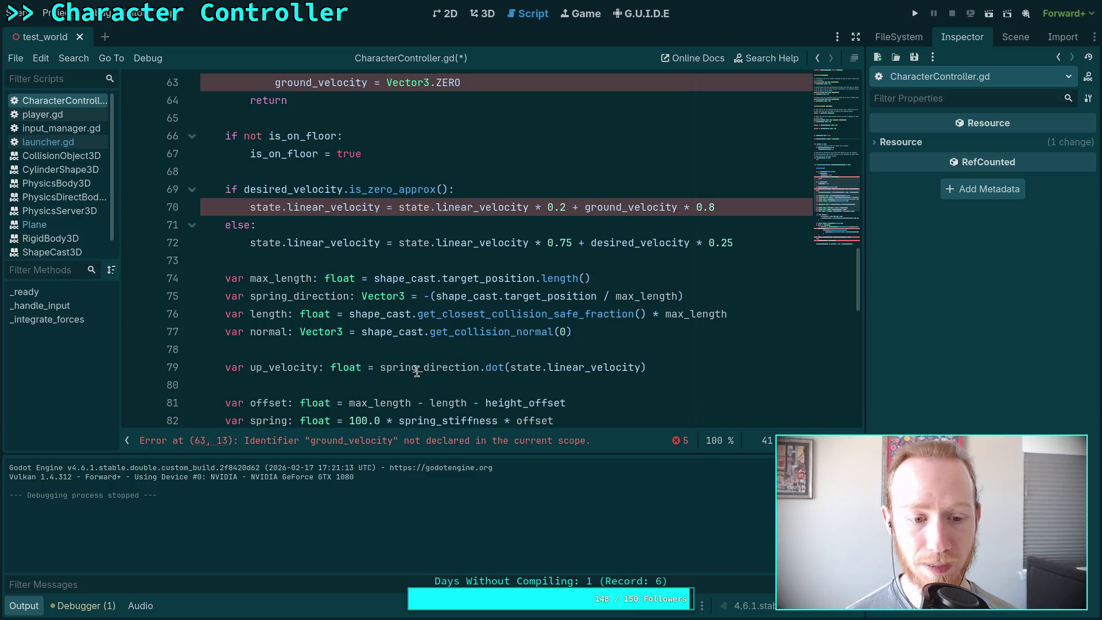
click(24, 606)
scroll(420, 402, up, 4)
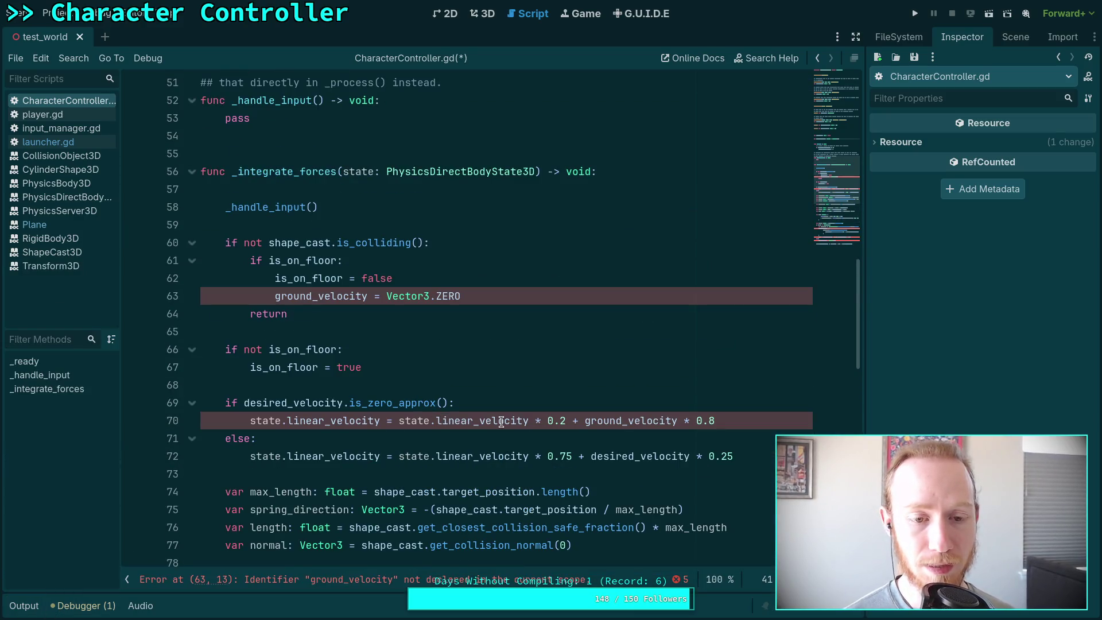
mouse_move(502, 422)
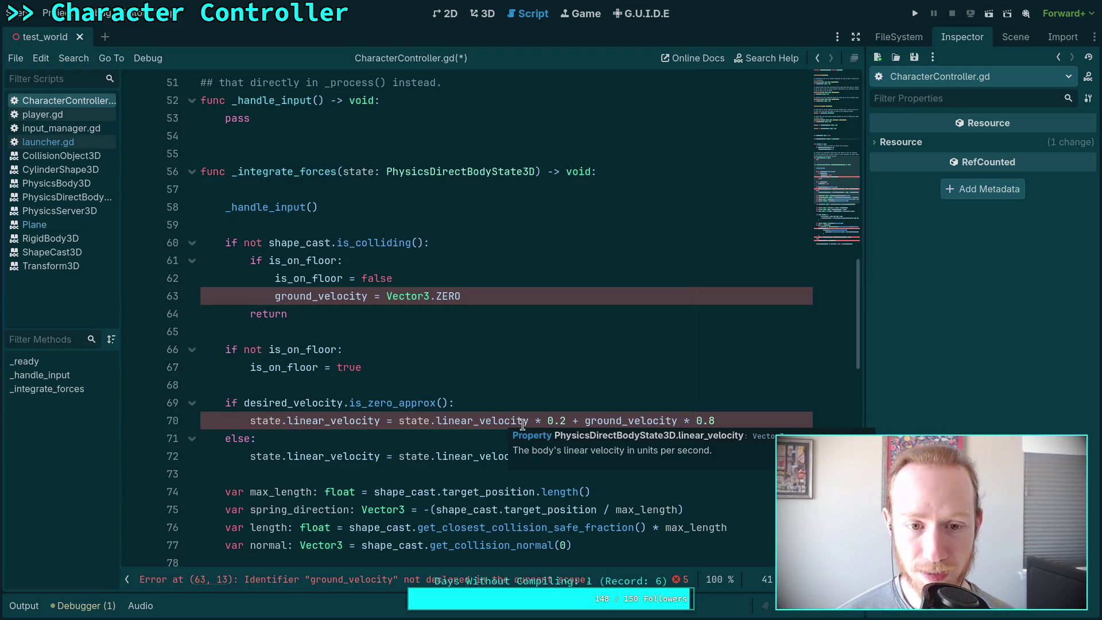
drag(480, 296, 486, 281)
key(BackSpace)
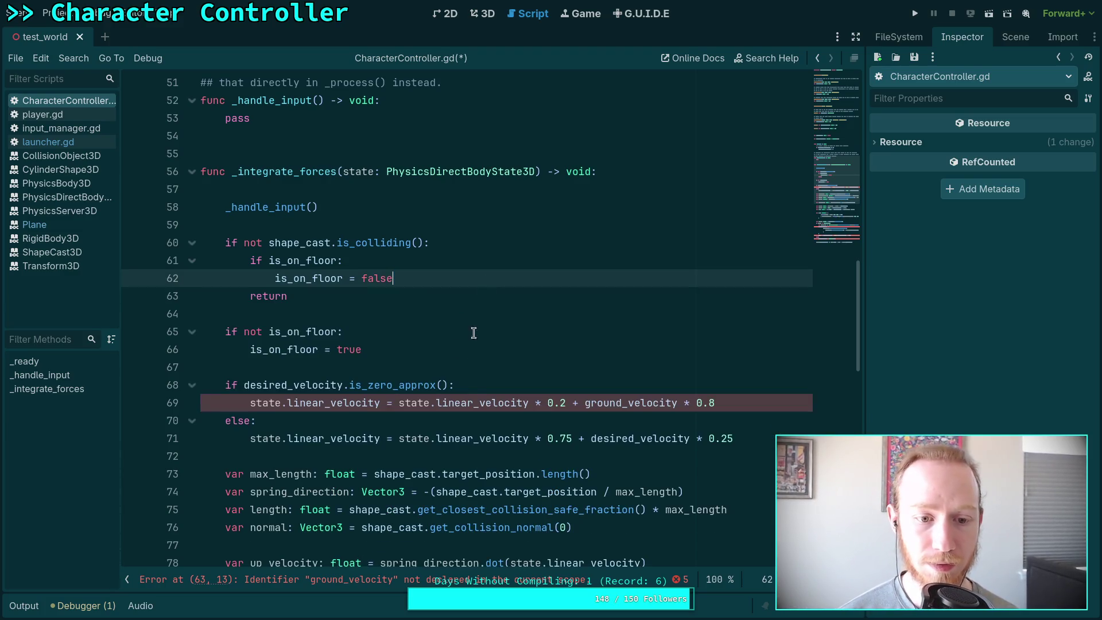
click(749, 401)
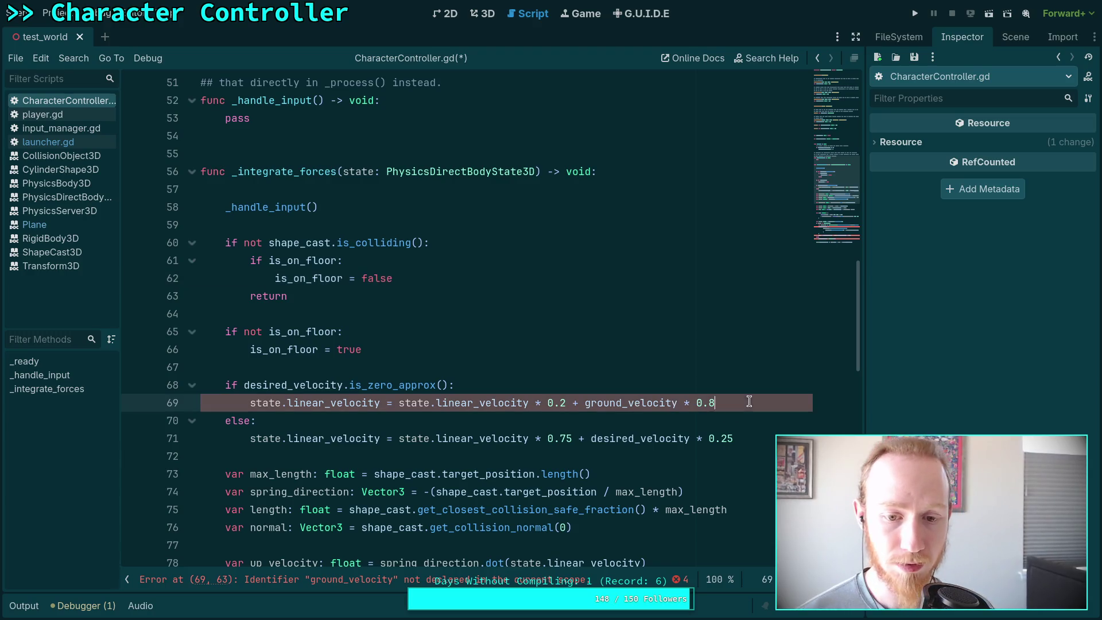
drag(748, 401, 387, 403)
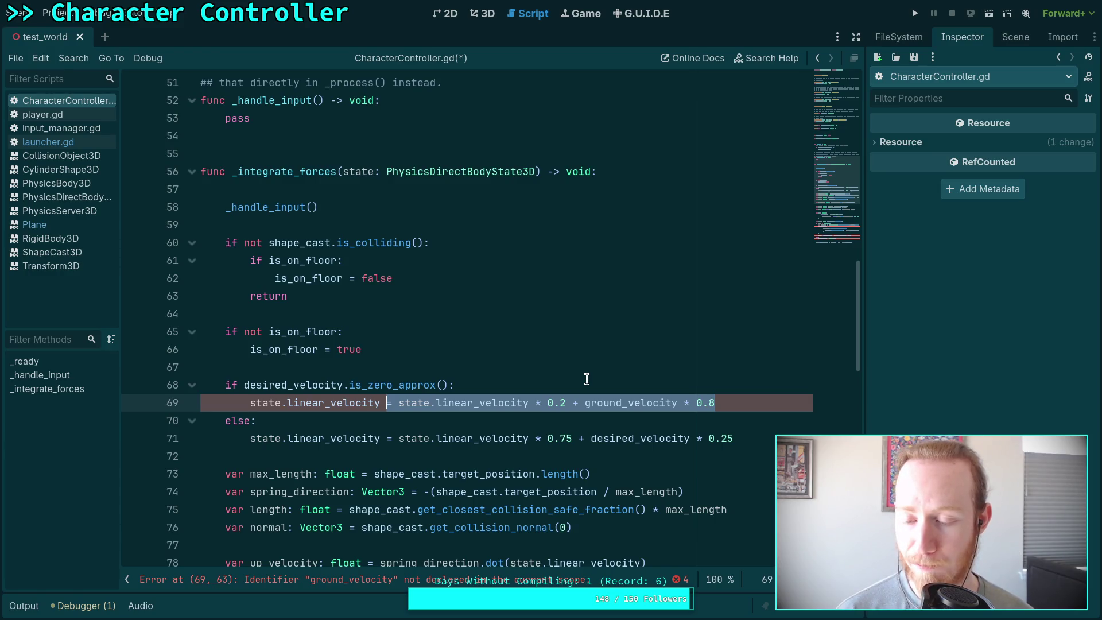
Add a 'var moving: bool' declaration on empty line 67.
click(580, 378)
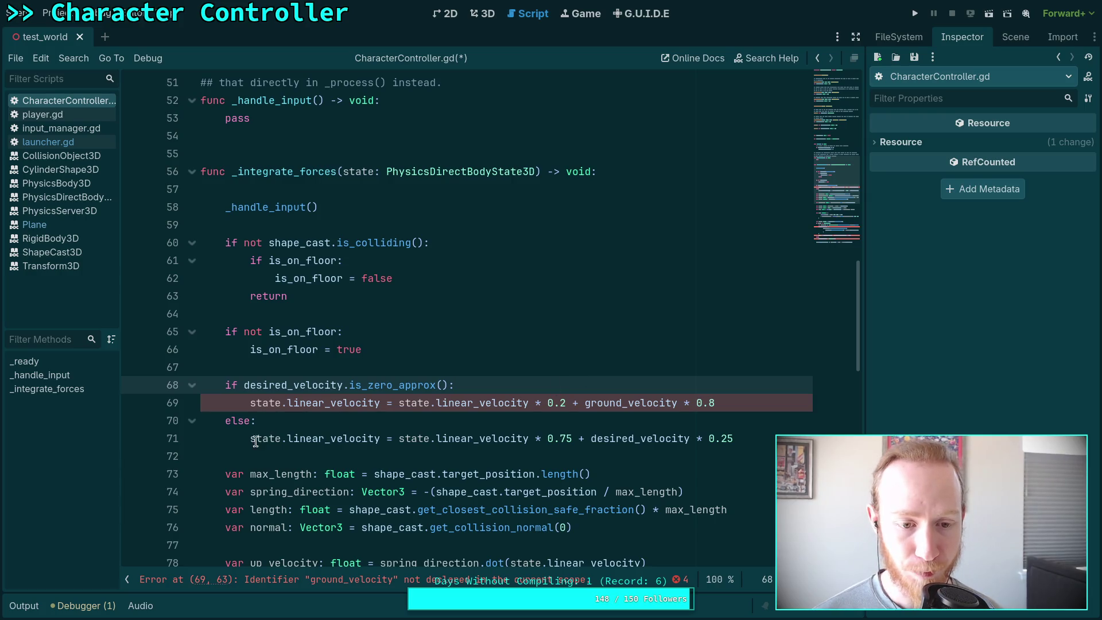
click(341, 356)
click(450, 359)
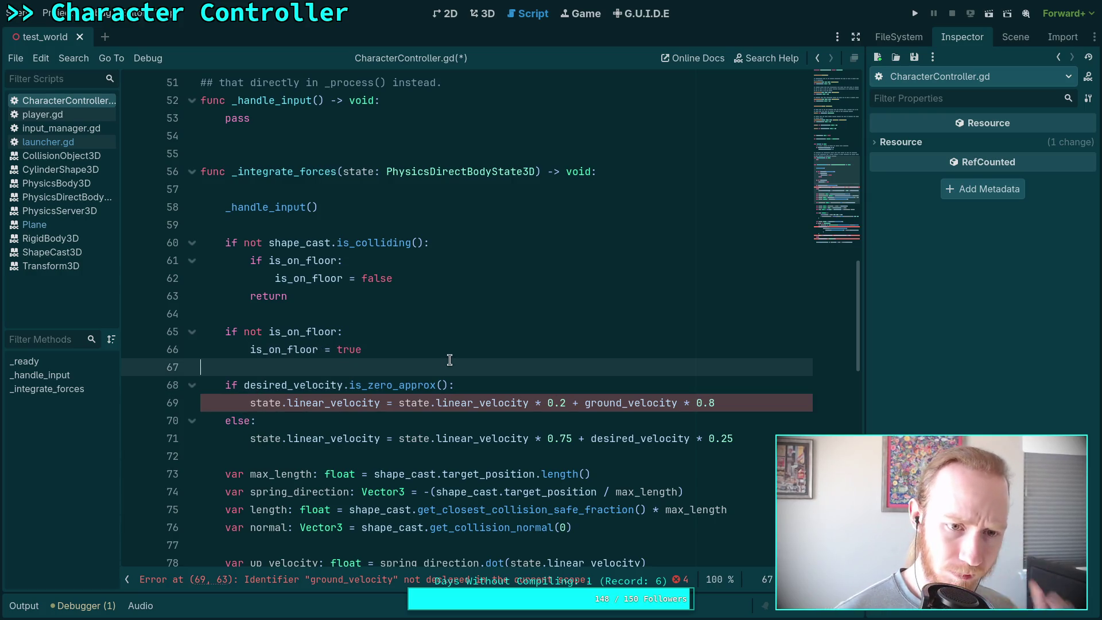
key(Return)
key(Return)
key(Up)
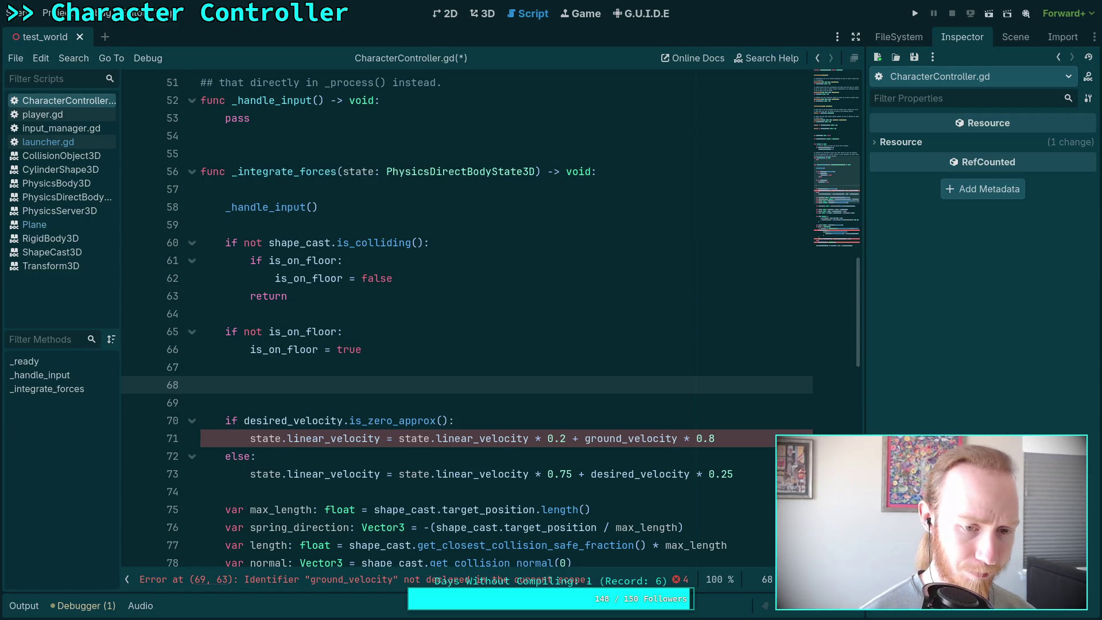
text(var mov)
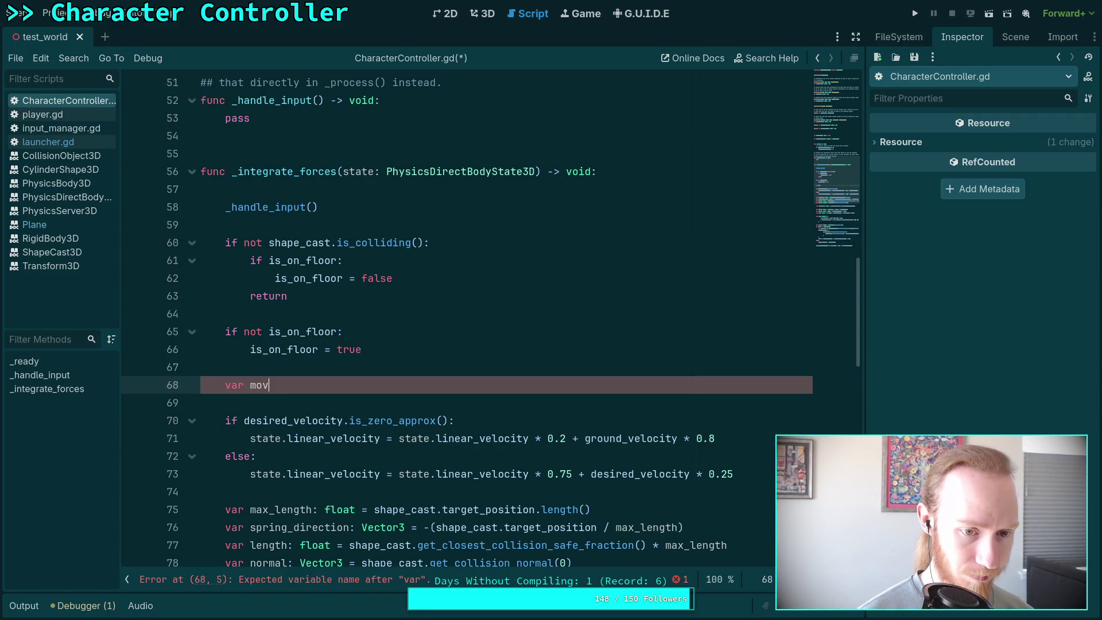
text(ing)
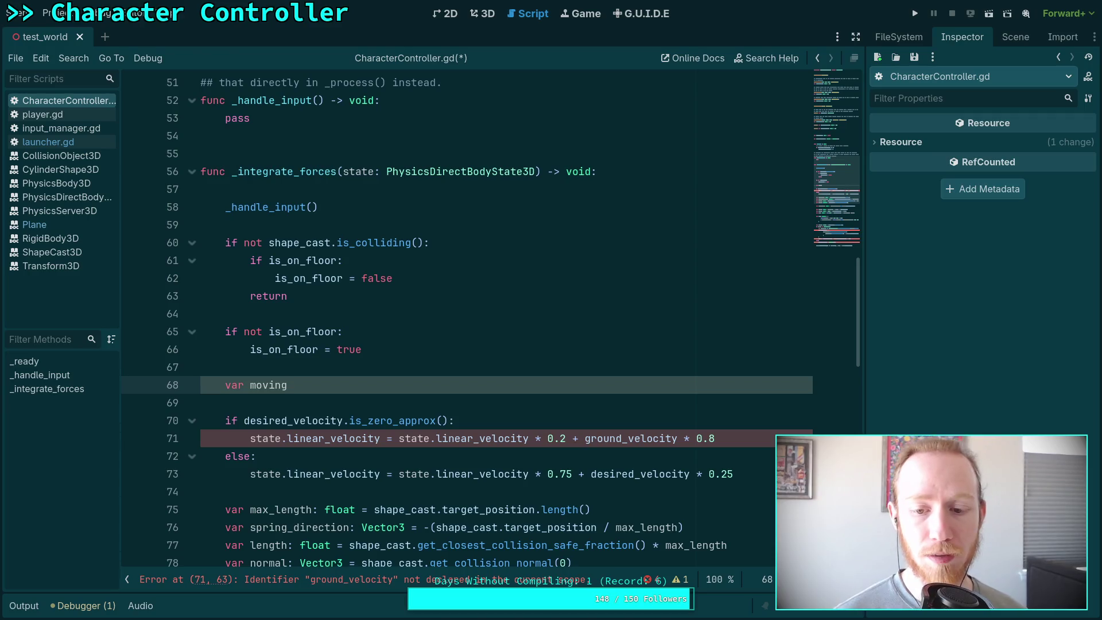
text(: boo)
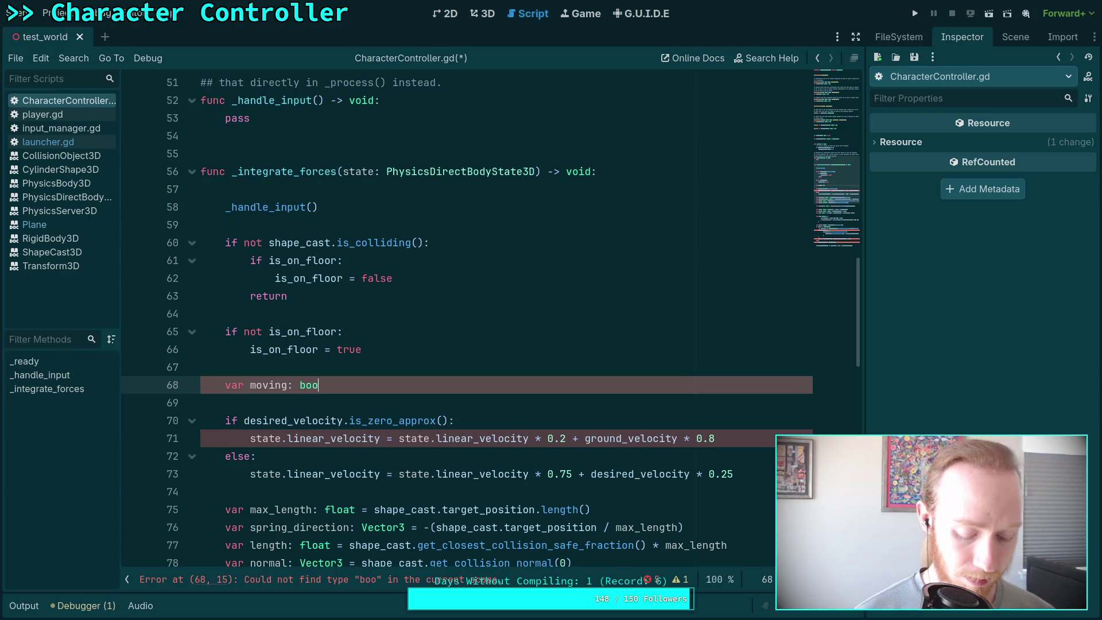
text(l)
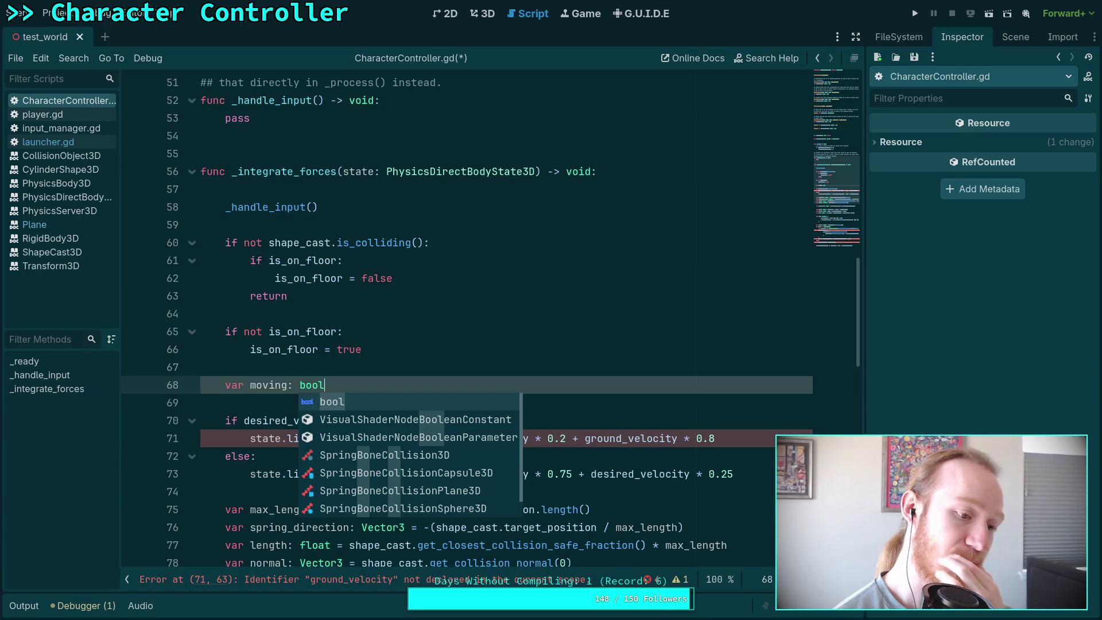
Delete lines 67–73: the moving variable and the desired_velocity if/else block.
click(521, 313)
click(764, 471)
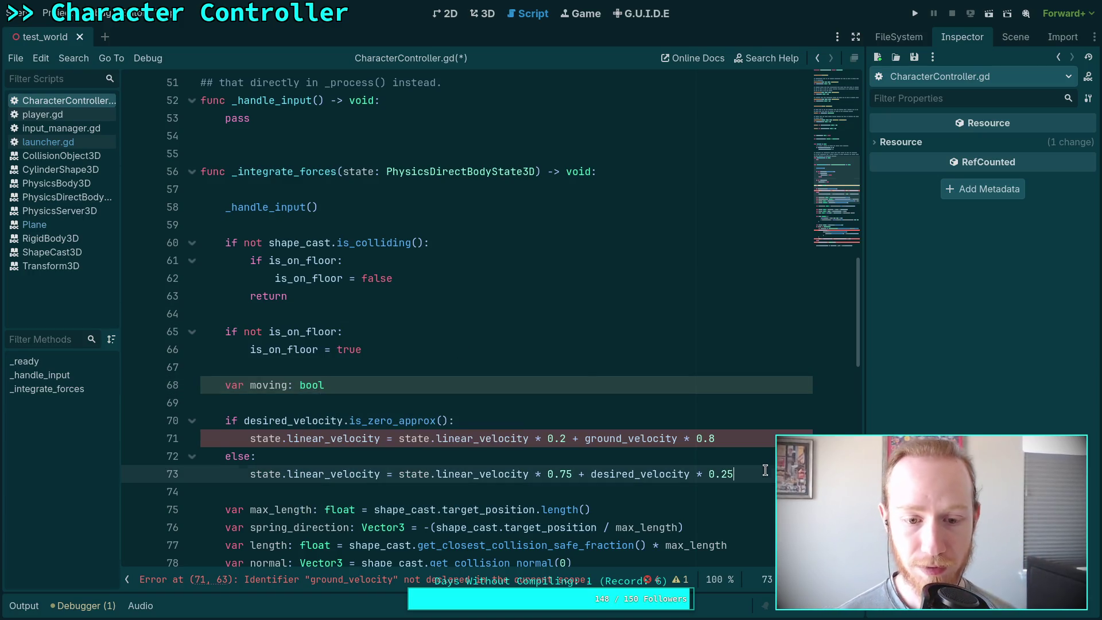
mouse_move(765, 471)
mouse_down()
mouse_move(717, 438)
mouse_move(517, 364)
mouse_up()
key(BackSpace)
key(BackSpace)
Replace ground_velocity on line 87 with 'var floor_velocity: Vector3'.
scroll(537, 390, down, 4)
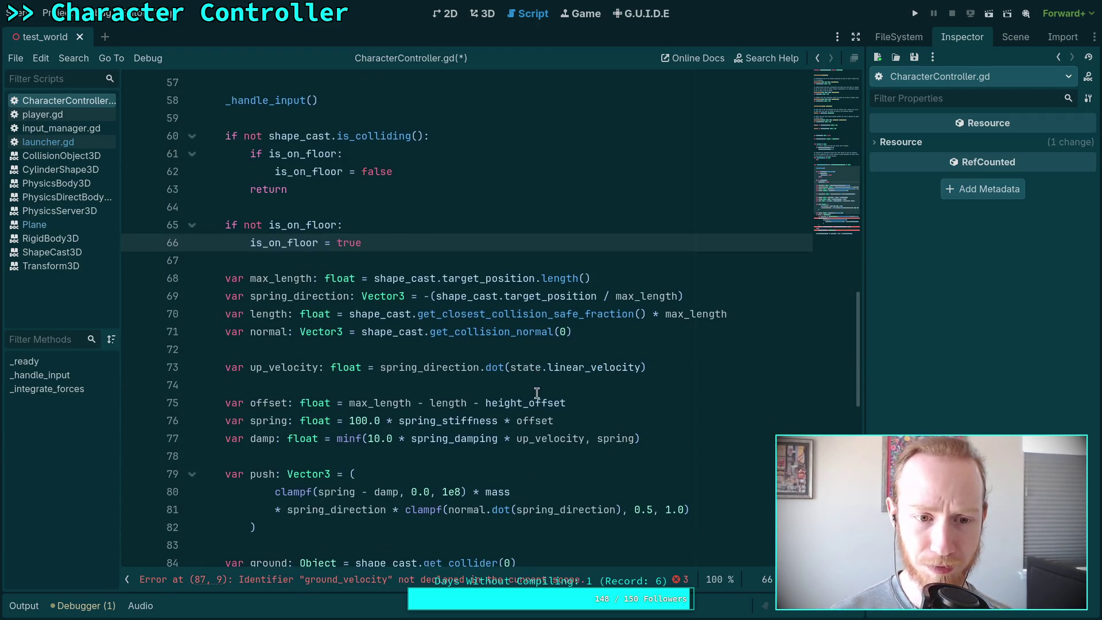
scroll(535, 382, down, 4)
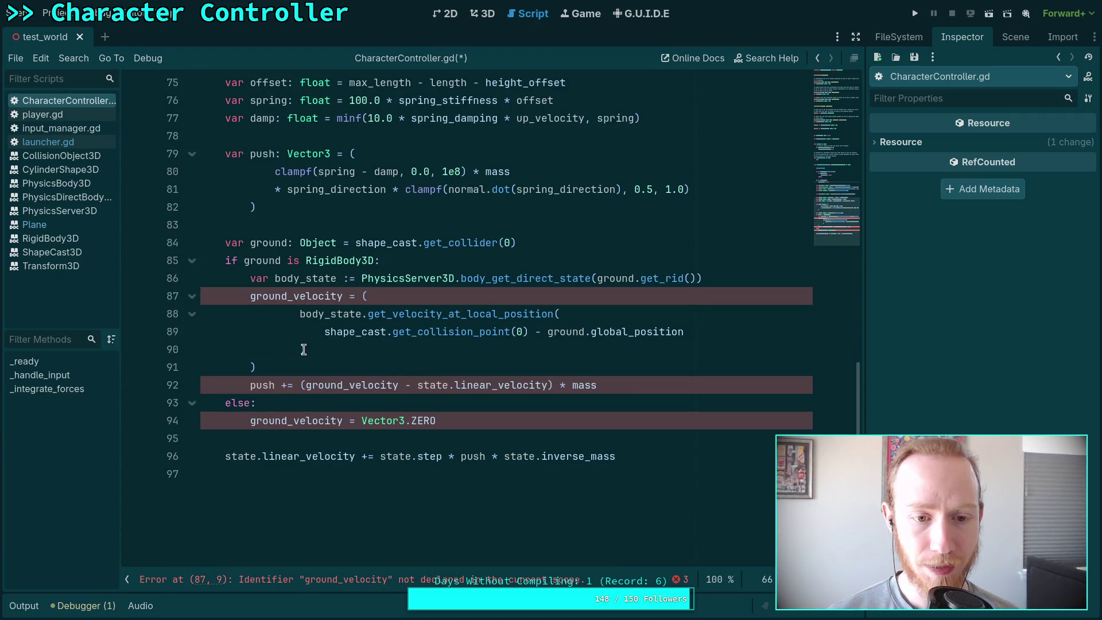
mouse_move(250, 295)
mouse_down()
mouse_move(355, 295)
mouse_move(344, 296)
mouse_up()
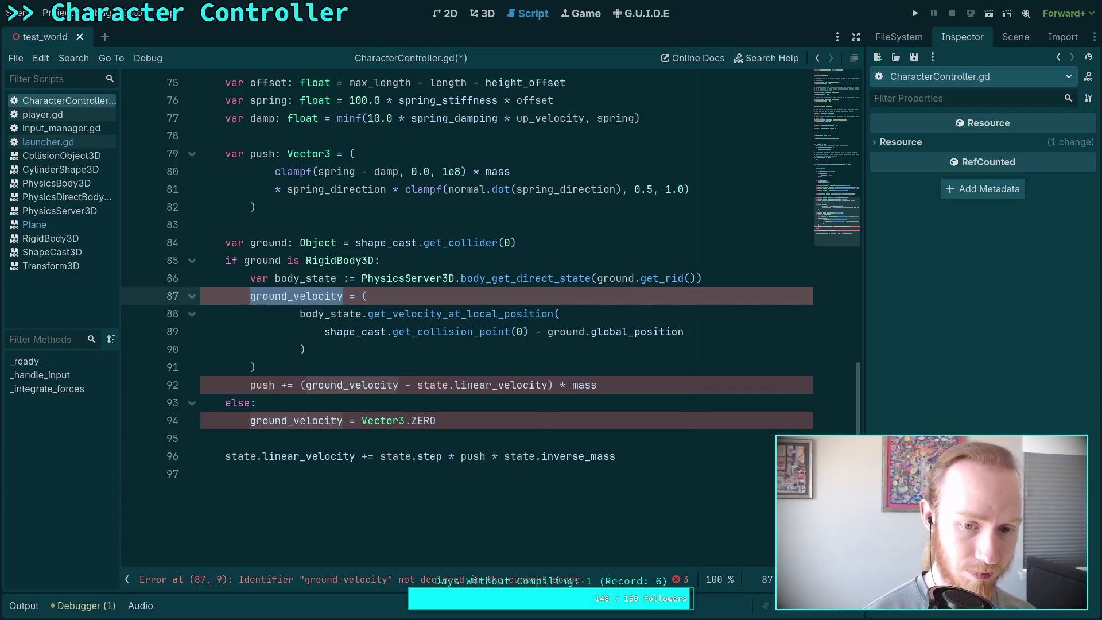
key(BackSpace)
text(var f)
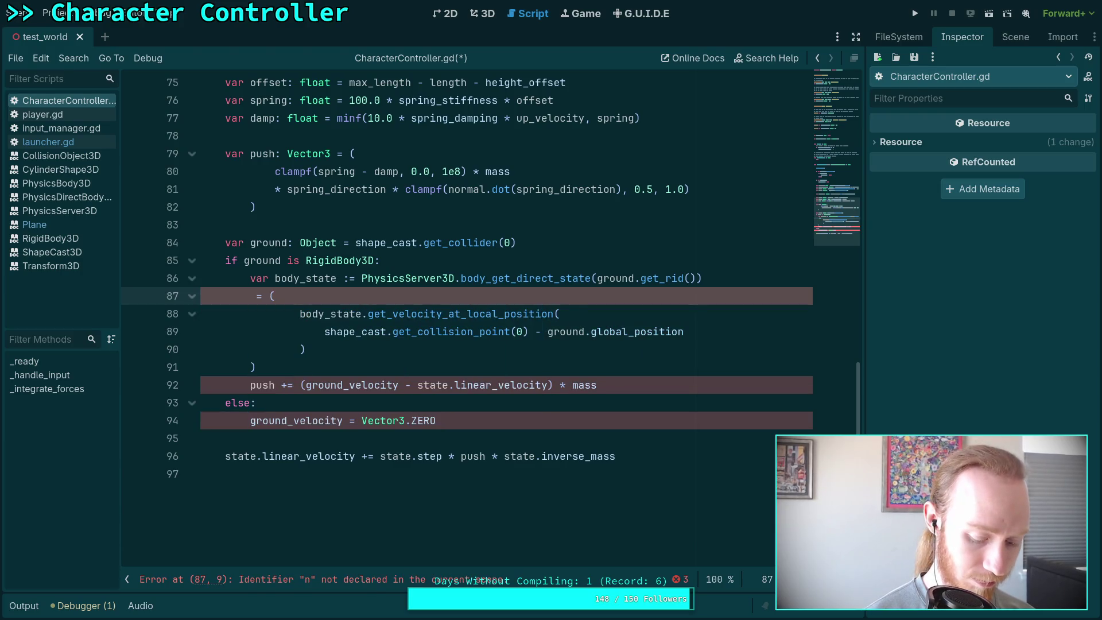
text(loor_ve)
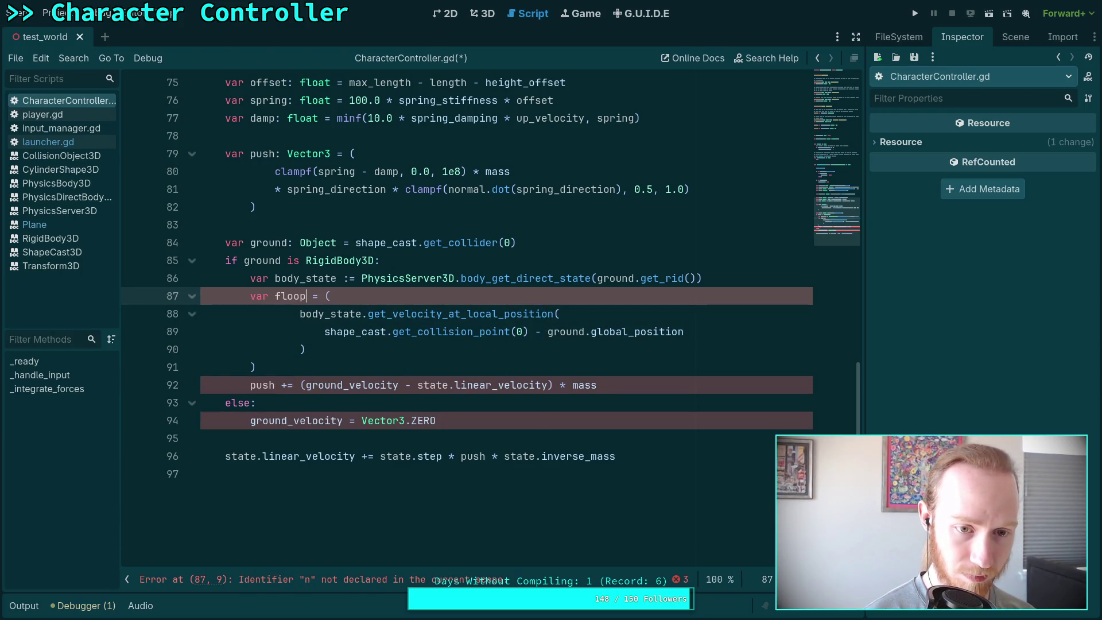
text(locity)
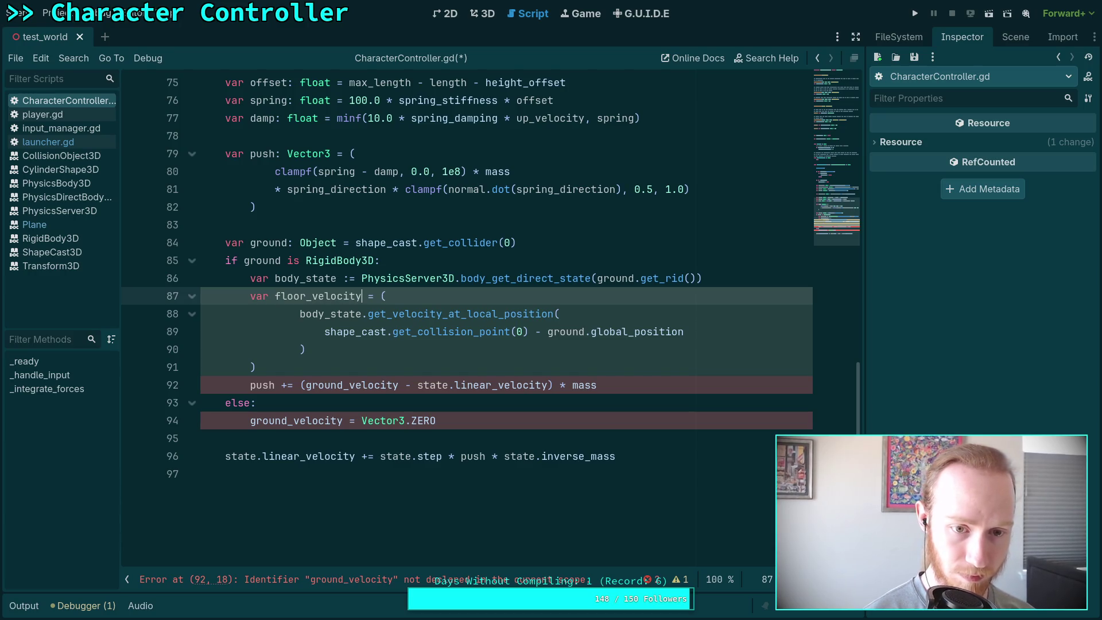
text(: Vector3)
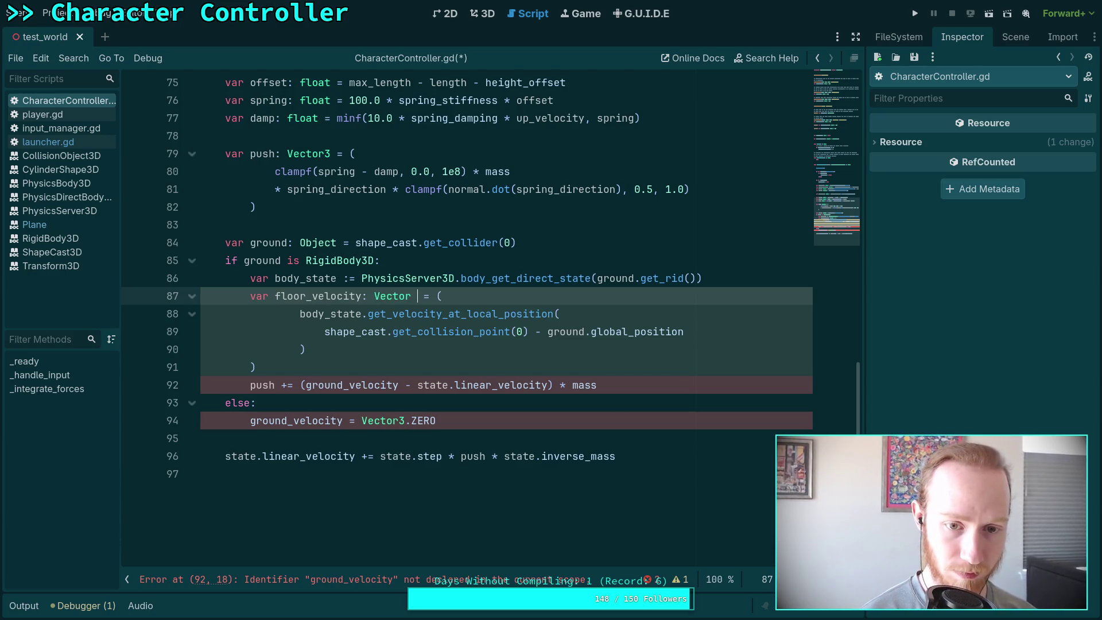
Complete the floor_velocity declaration and make line 92 add floor_velocity * mass to push.
key(Escape)
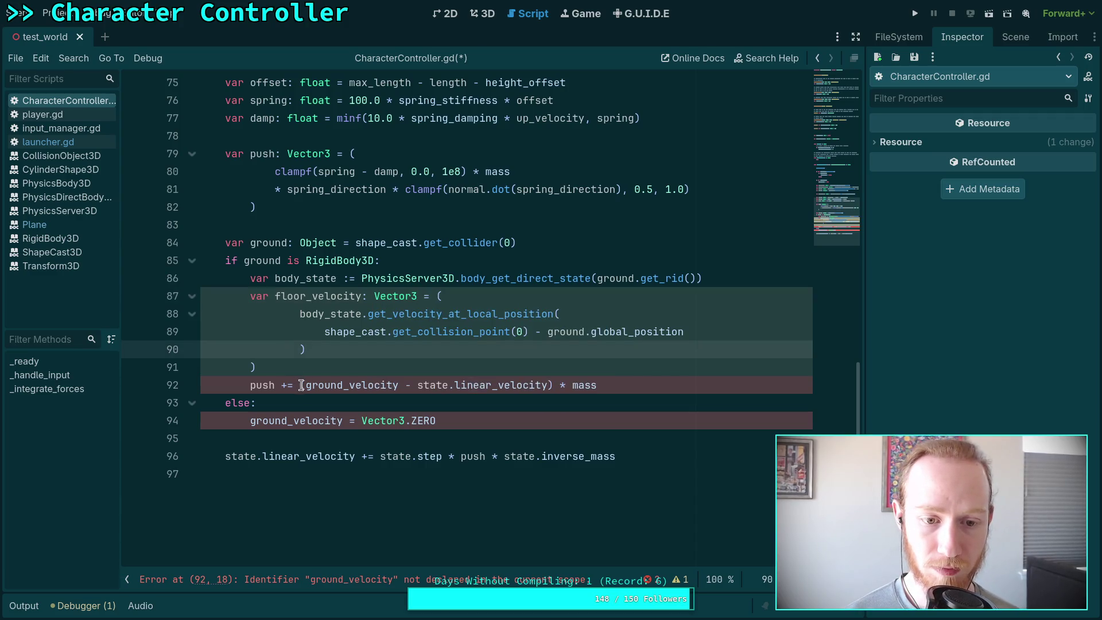
drag(301, 384, 542, 384)
text(floor)
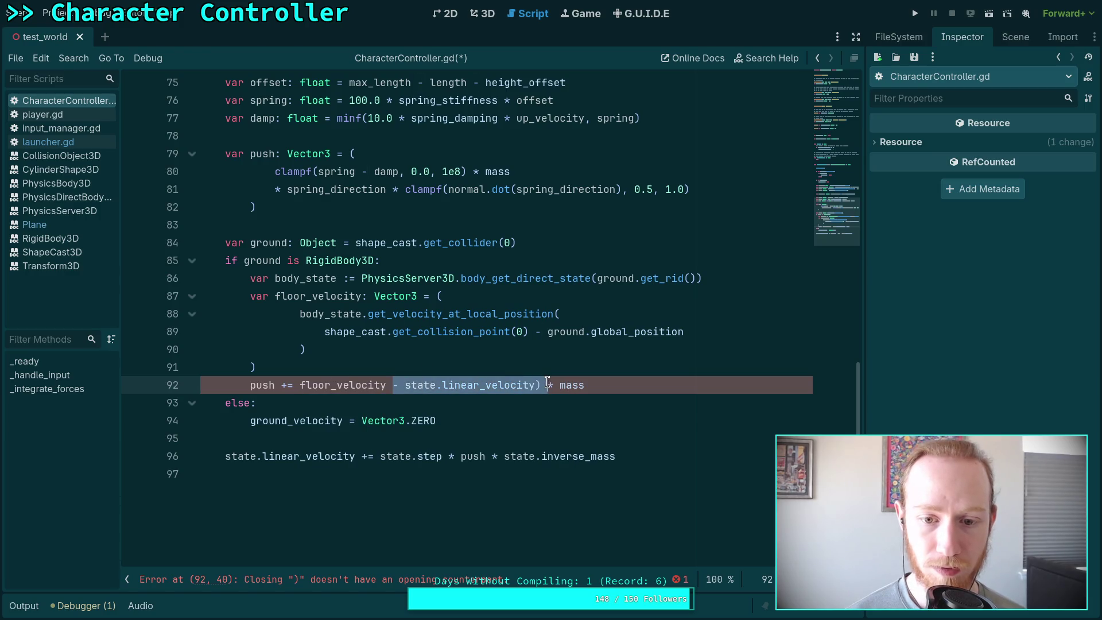
key(BackSpace)
Delete the else branch resetting ground_velocity, leaving a new line after the push line.
click(477, 399)
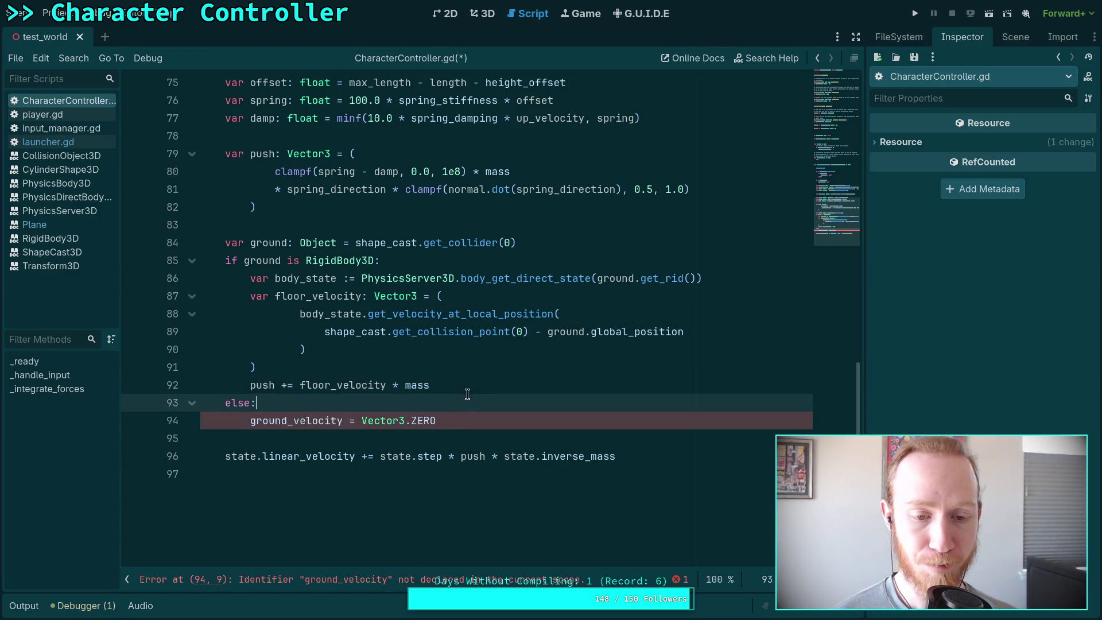
click(466, 393)
drag(474, 423, 502, 390)
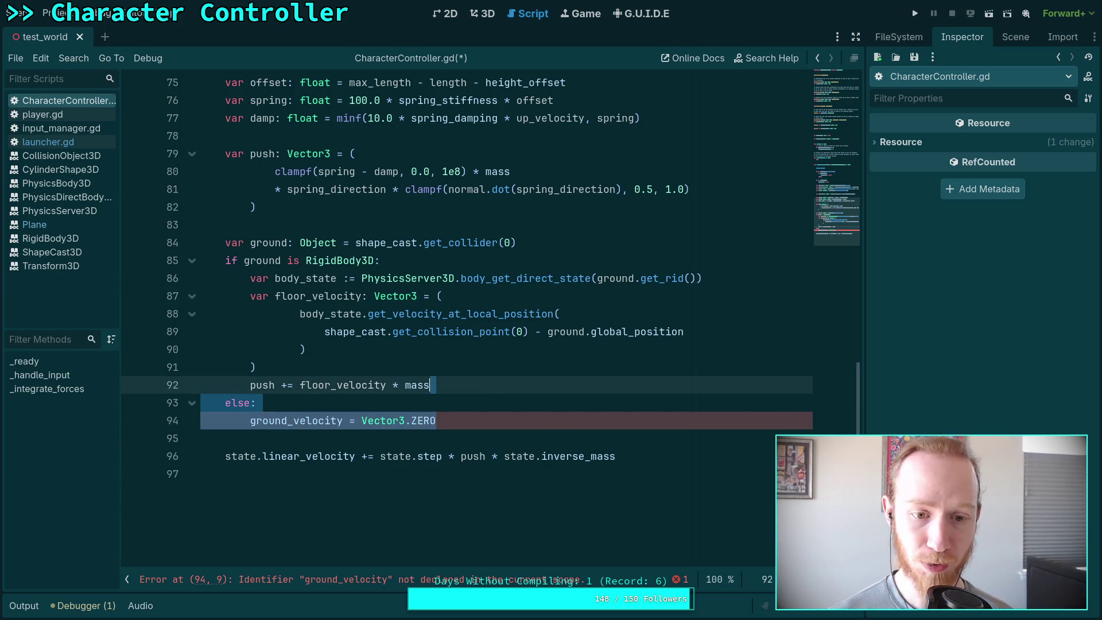
key(BackSpace)
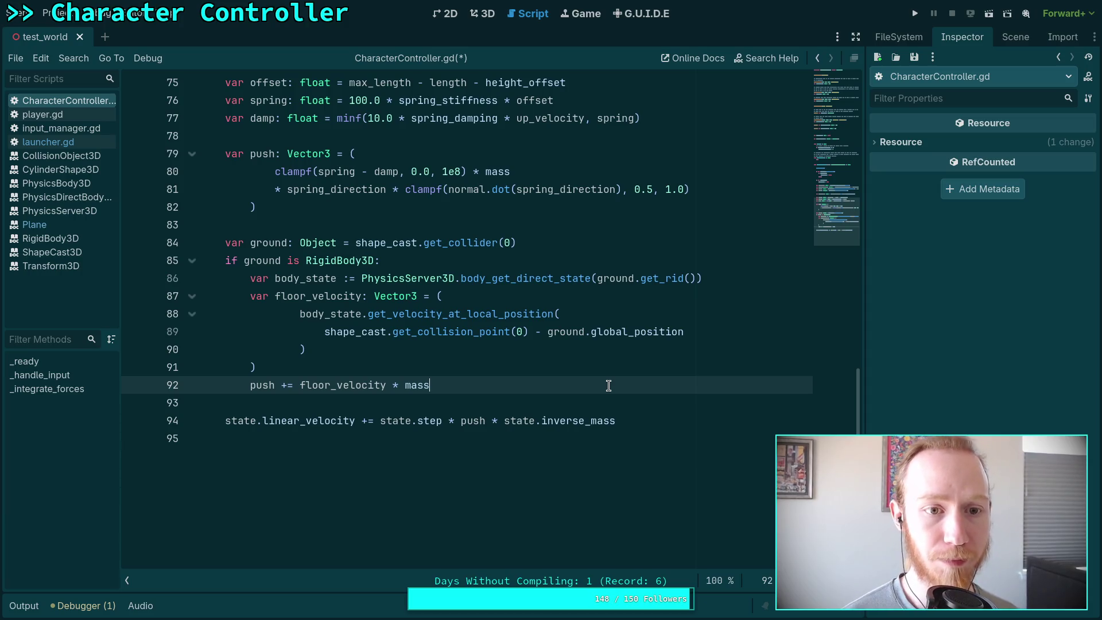
key(Return)
key(Return)
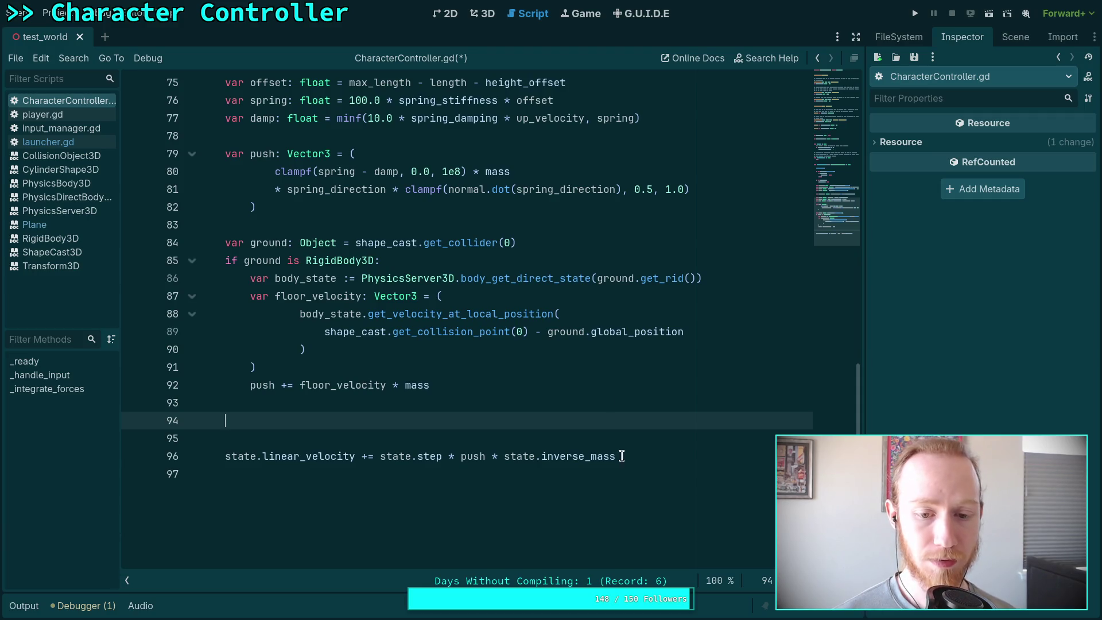
Remove empty line 94 and wrap push in parentheses in the linear_velocity update.
key(BackSpace)
key(BackSpace)
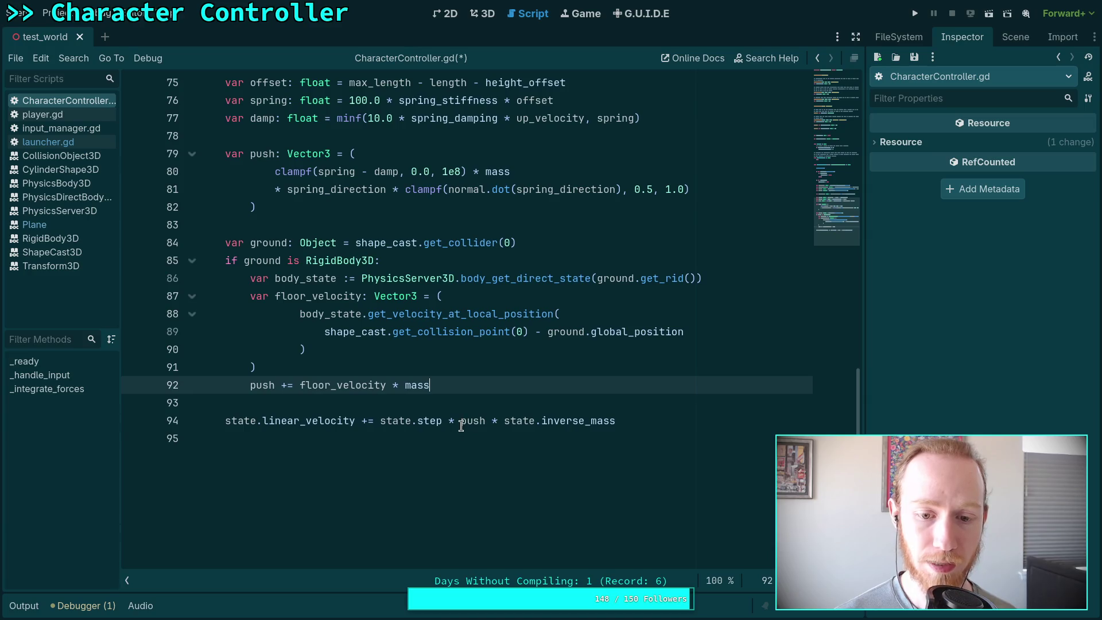
click(461, 420)
text(()
click(625, 420)
text())
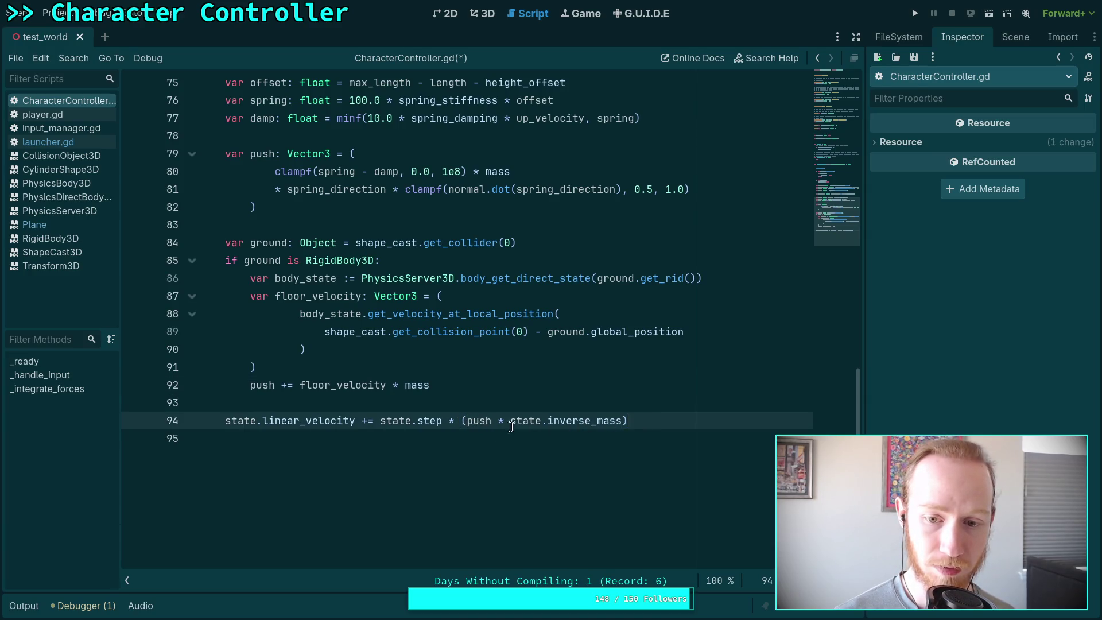
click(465, 421)
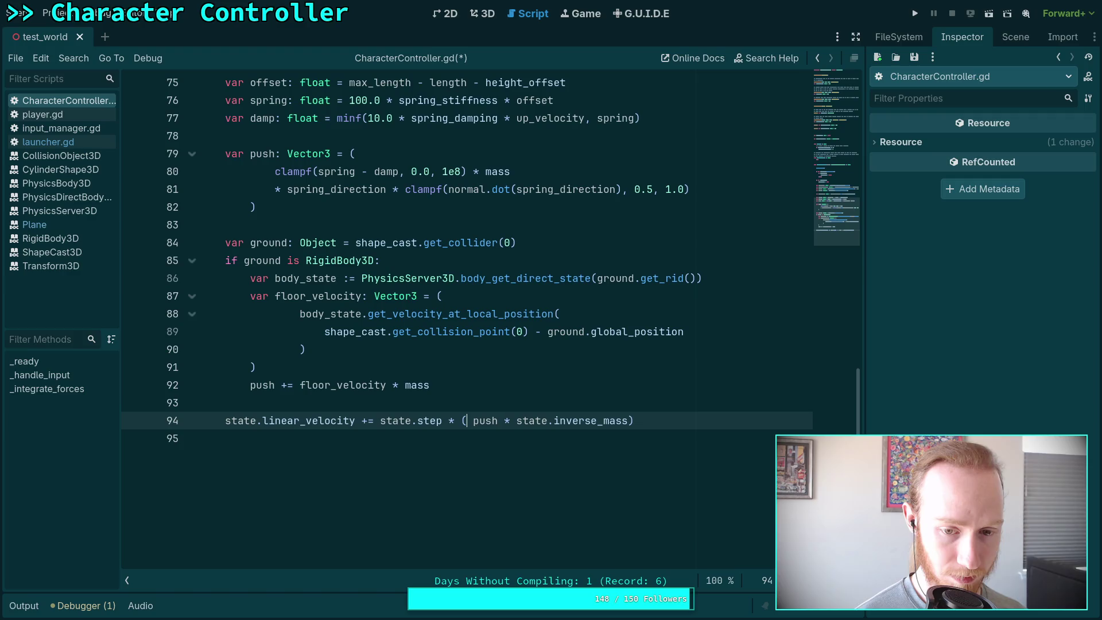
text(motion +)
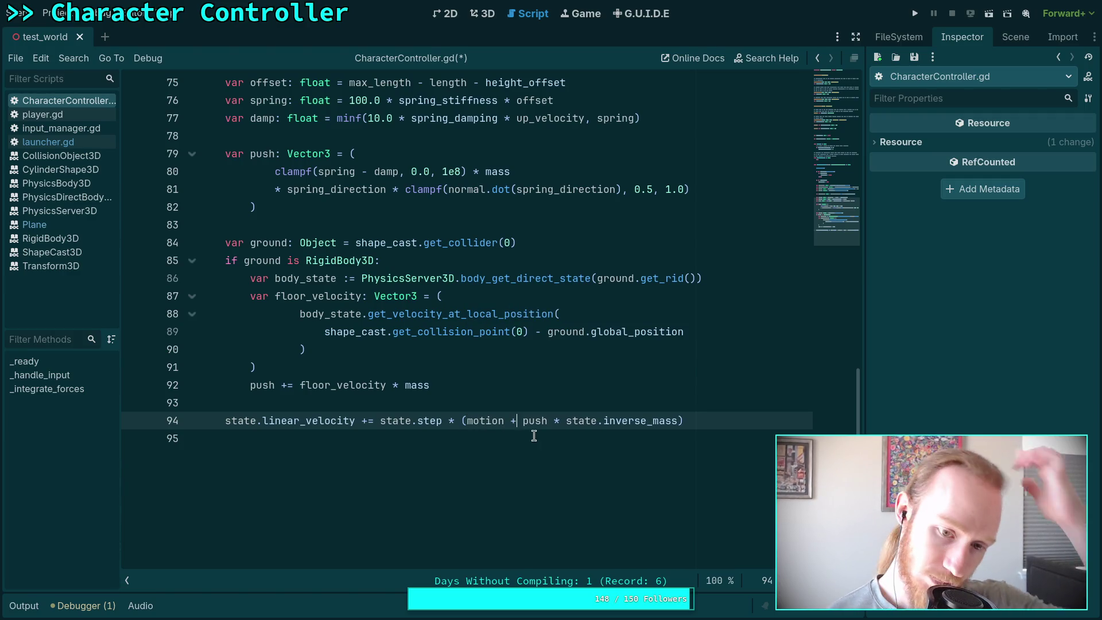
double_click(485, 420)
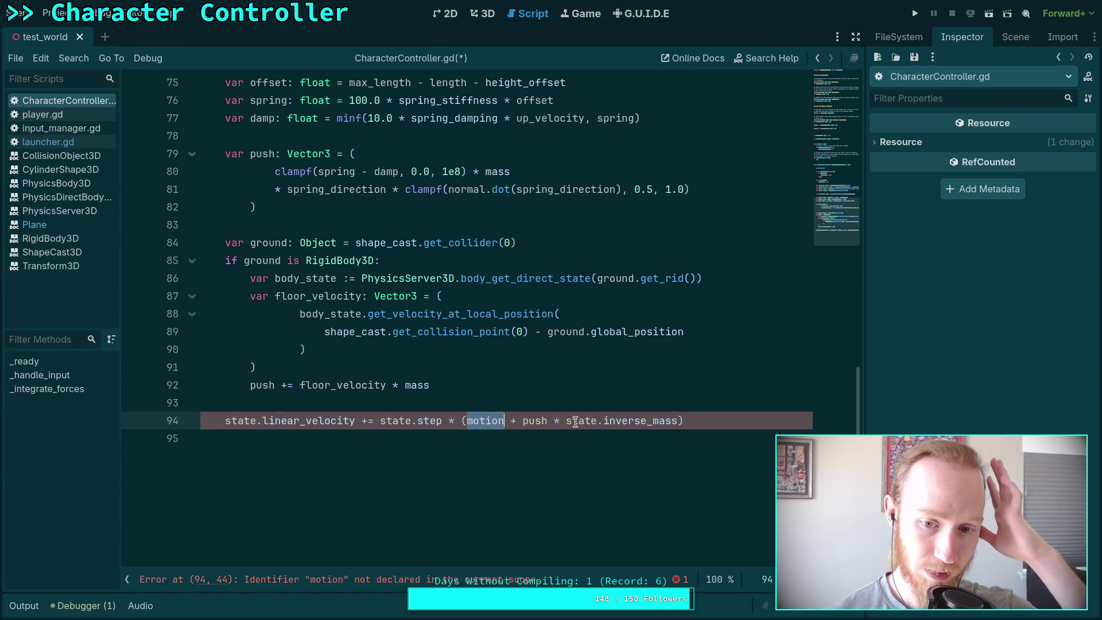
click(728, 423)
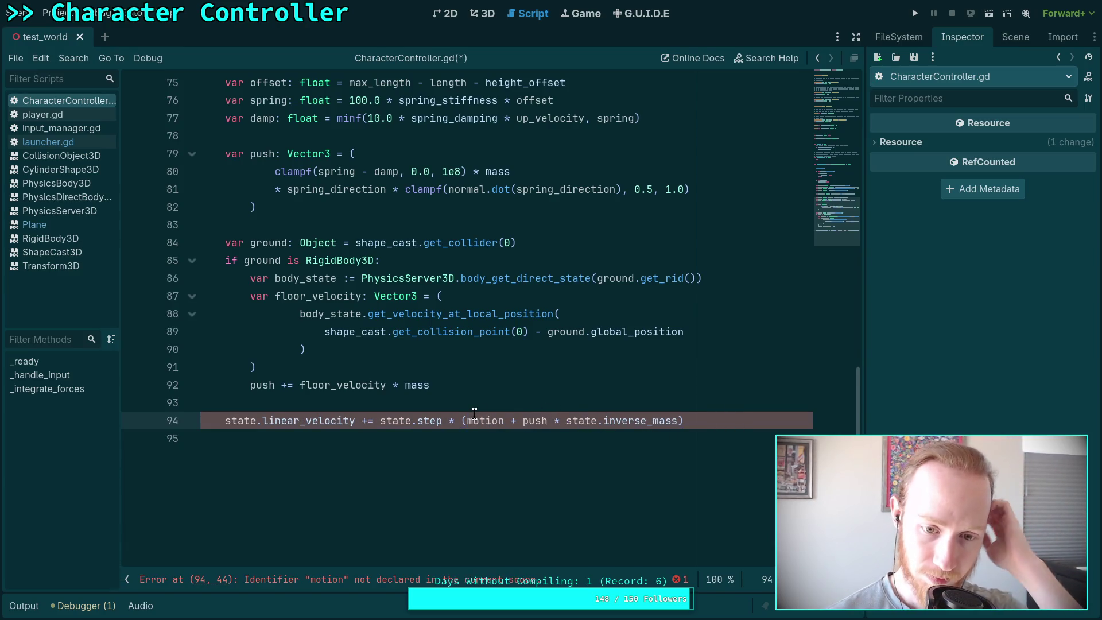
drag(467, 421, 521, 421)
key(BackSpace)
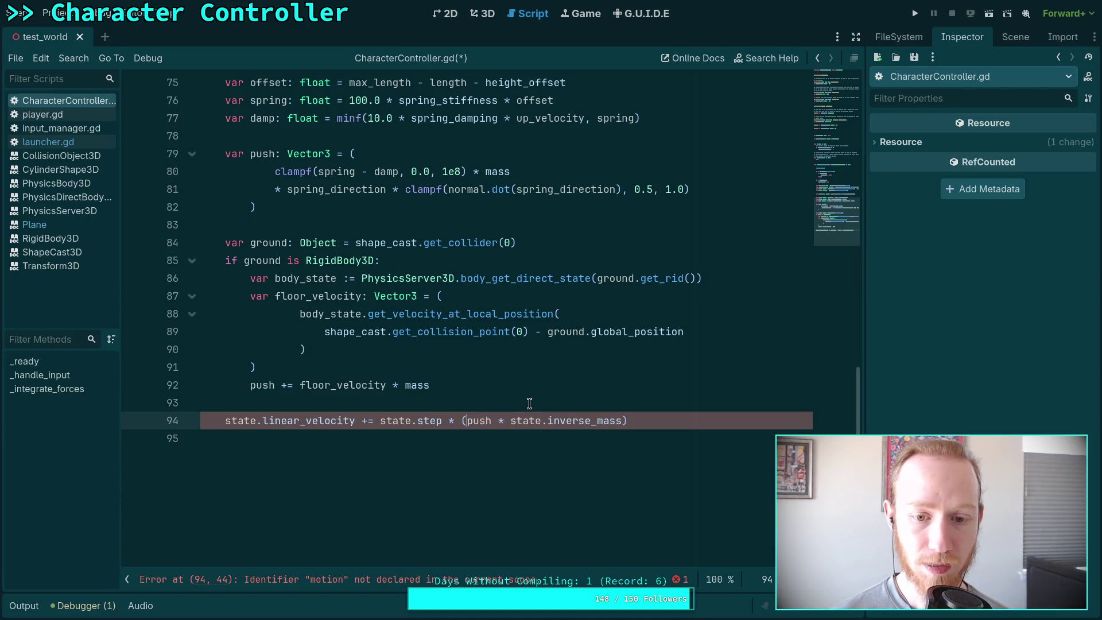
Insert 'friction + forward +' after the opening parenthesis of the velocity update.
click(684, 423)
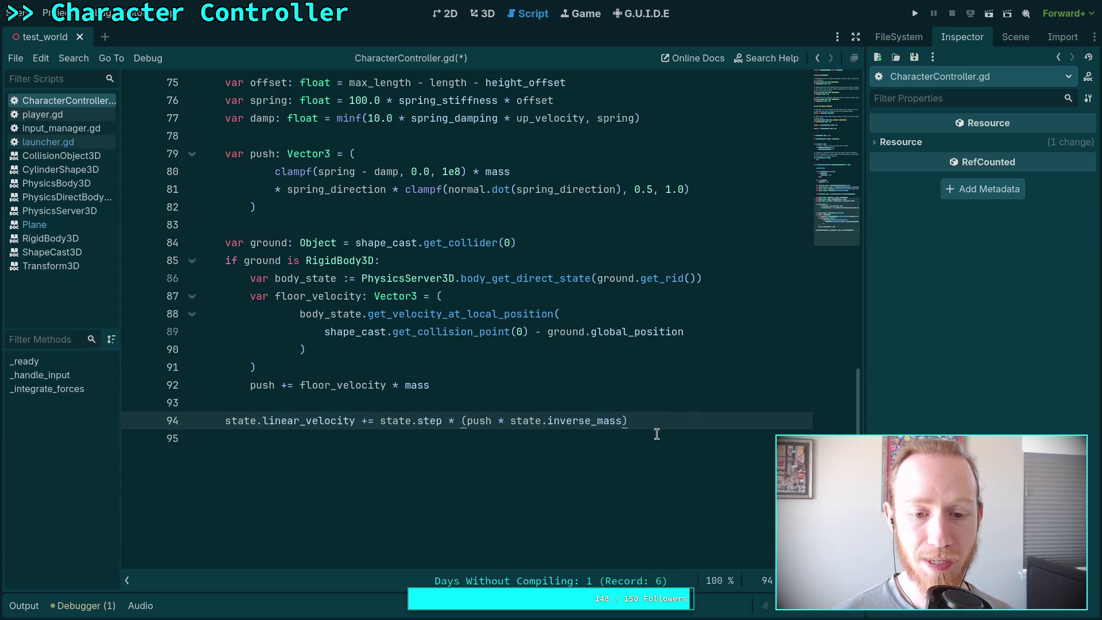
click(542, 427)
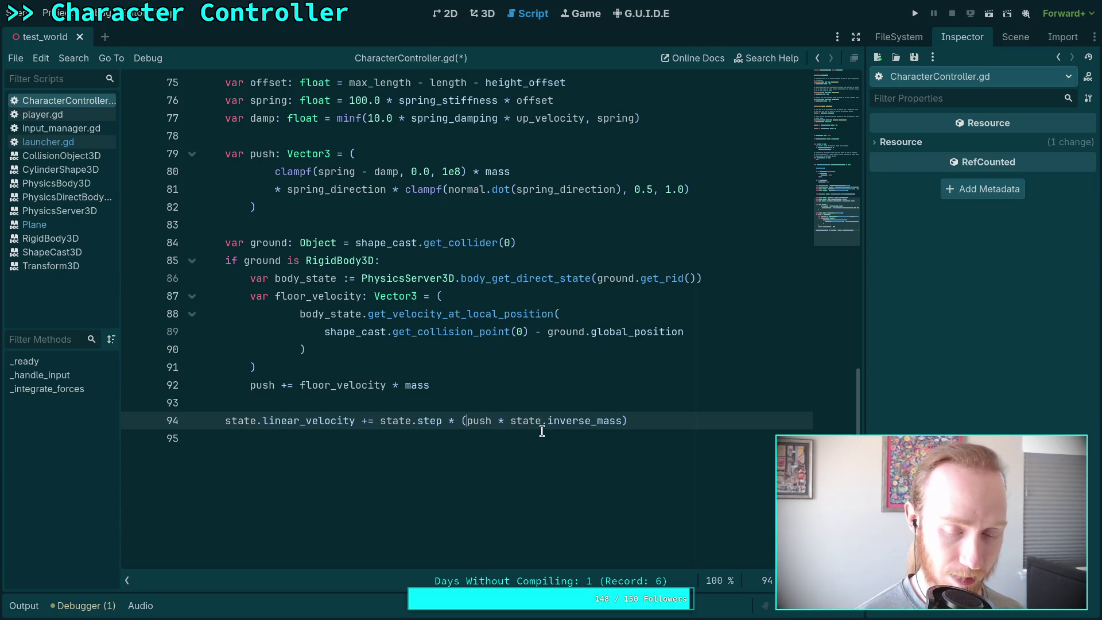
text(friction +)
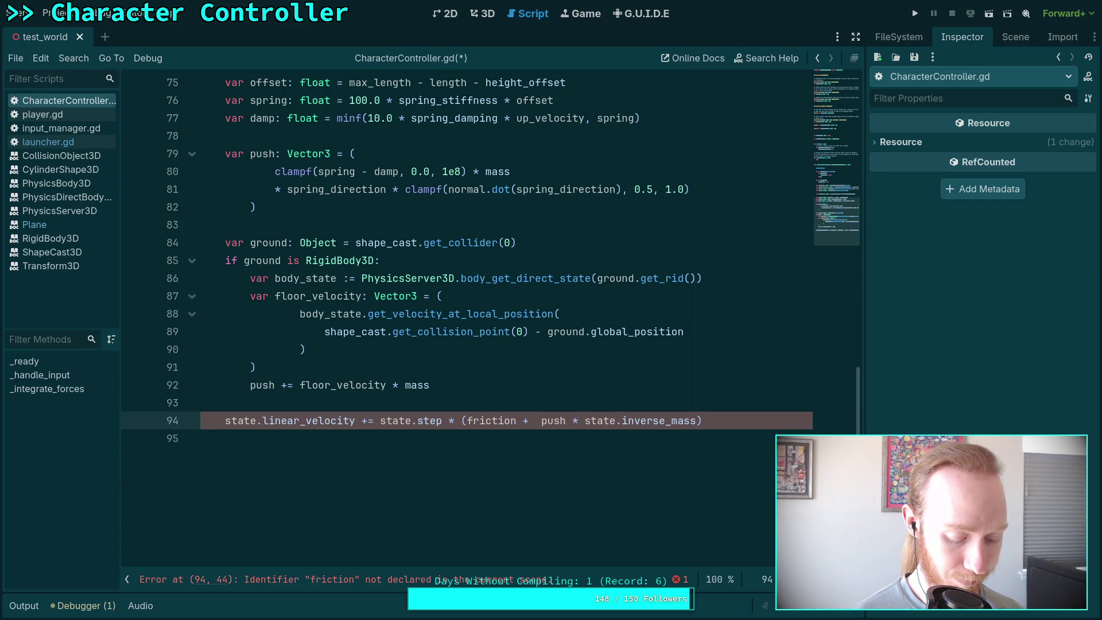
text(forward)
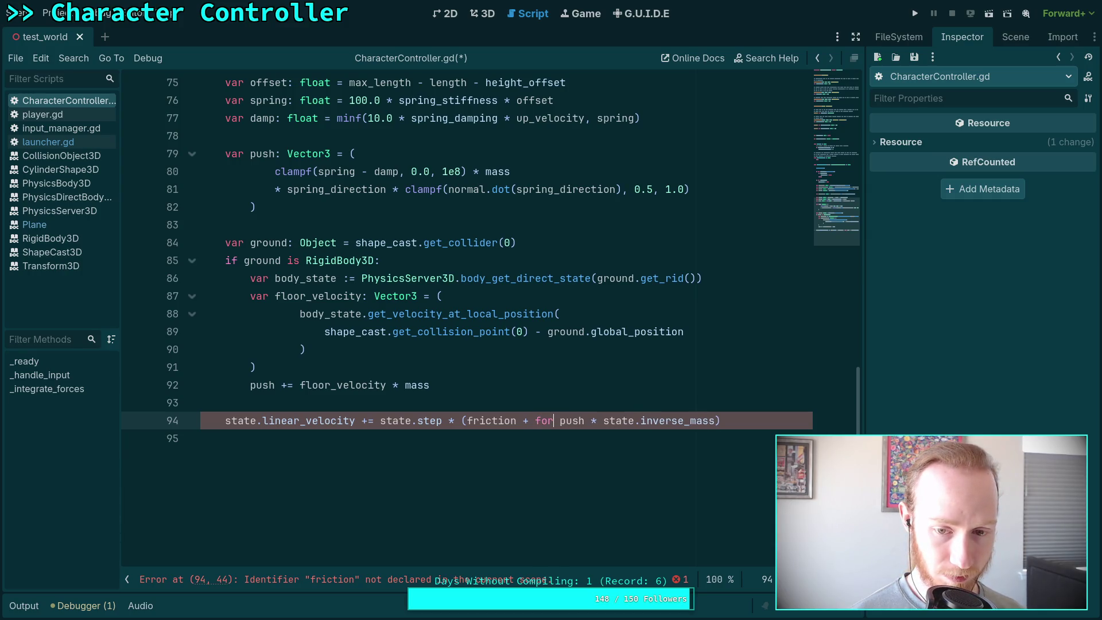
text( +)
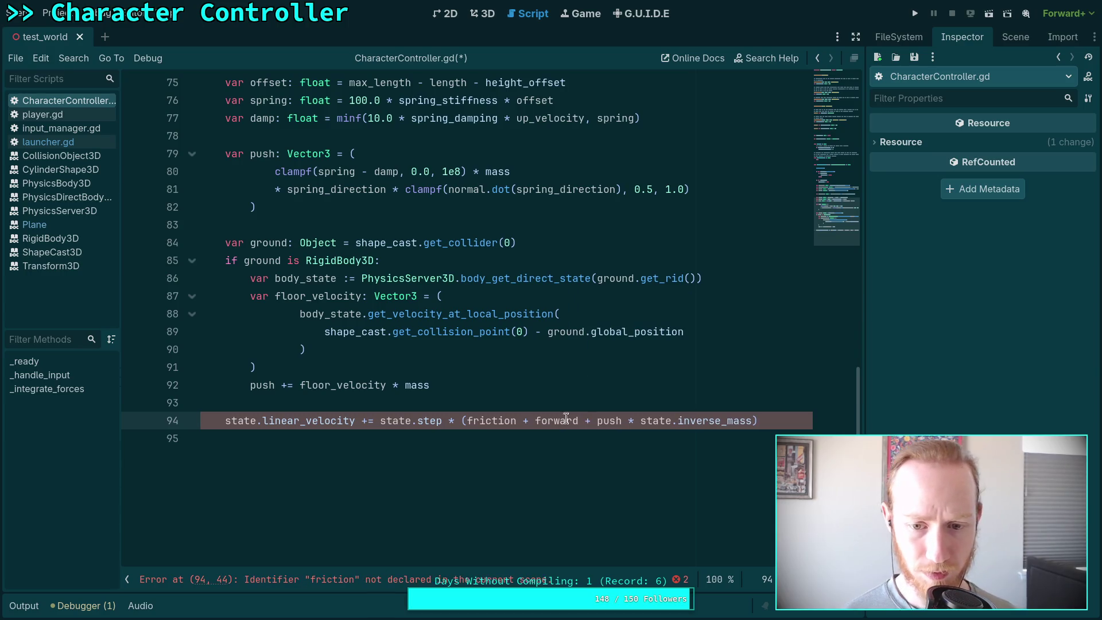
Insert new empty lines after line 92 for an upcoming declaration.
click(682, 404)
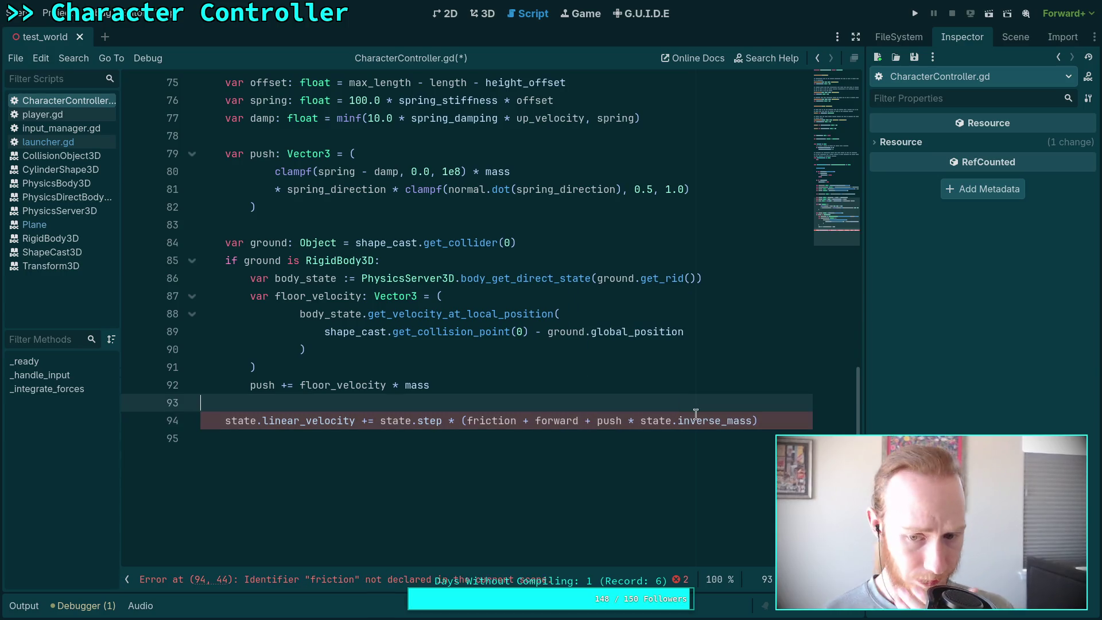
click(548, 385)
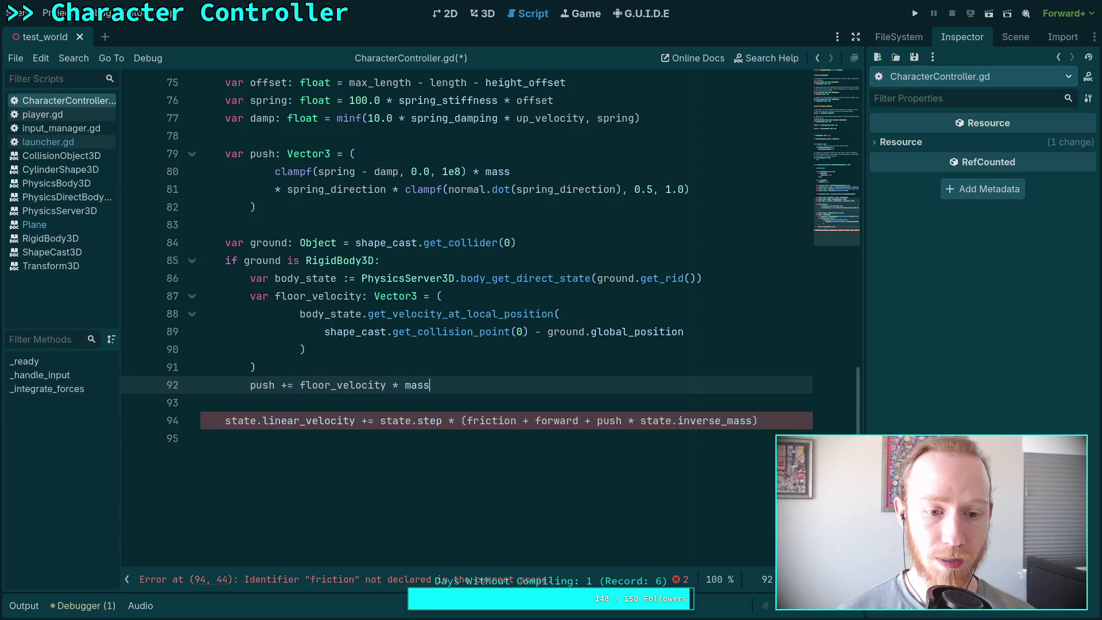
key(Up)
key(Down)
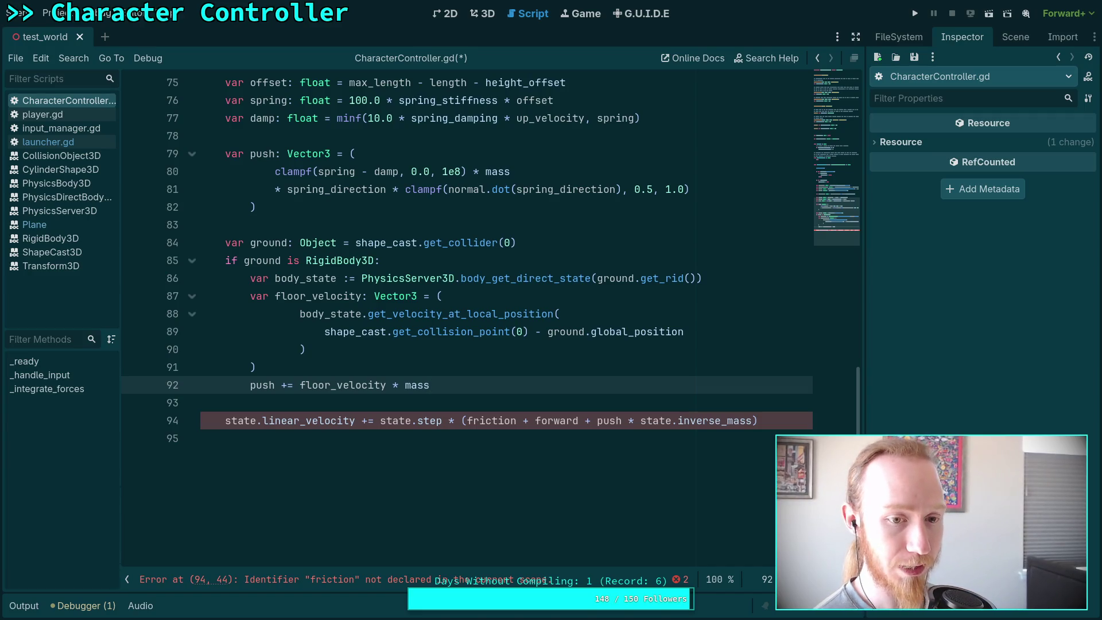
key(Return)
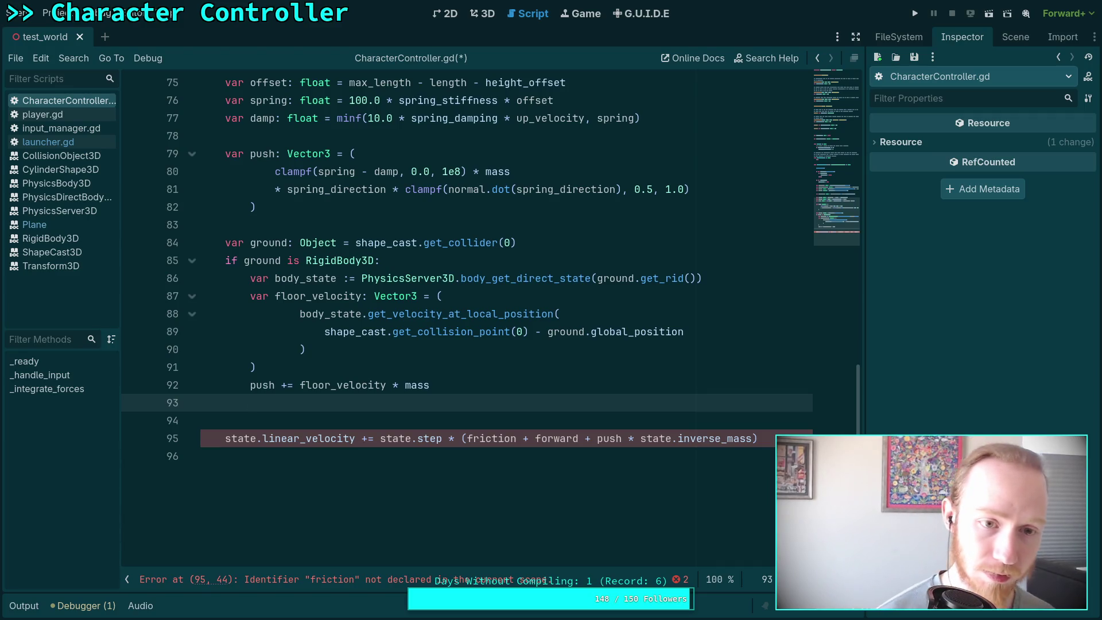
click(551, 226)
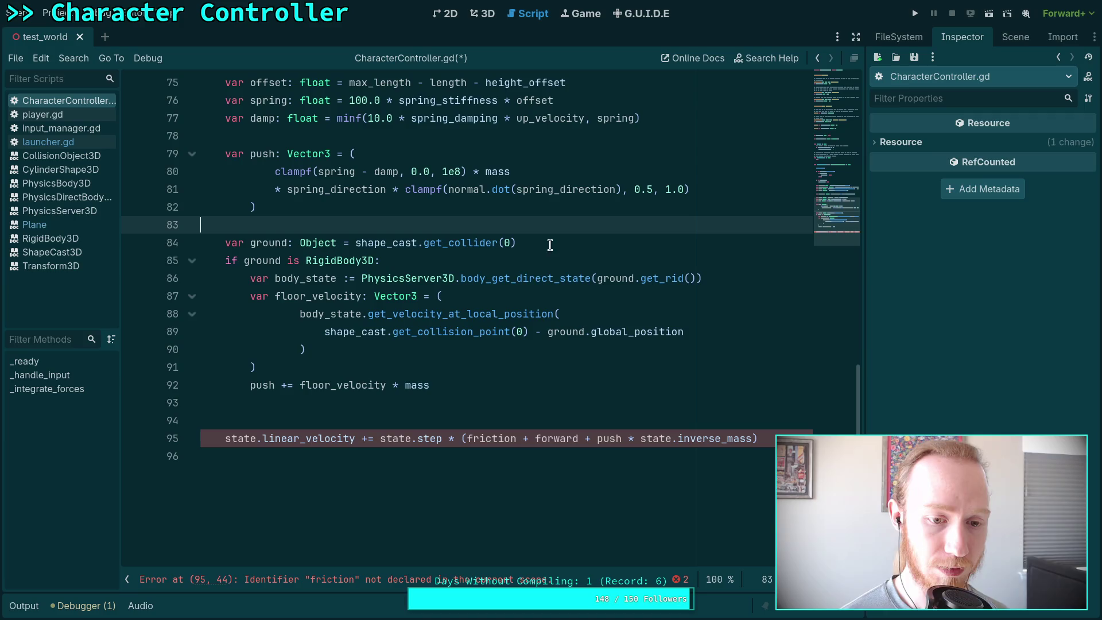
click(388, 414)
click(407, 403)
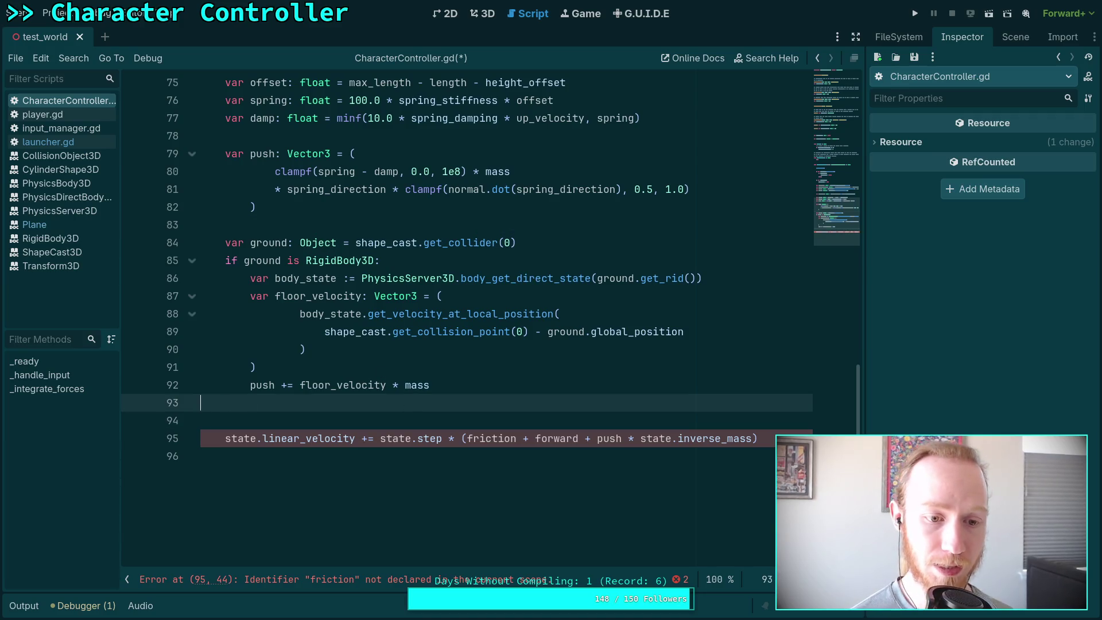
key(Return)
Declare 'var forward: Vector3 = desired_velocity' on line 94.
key(Tab)
text(var)
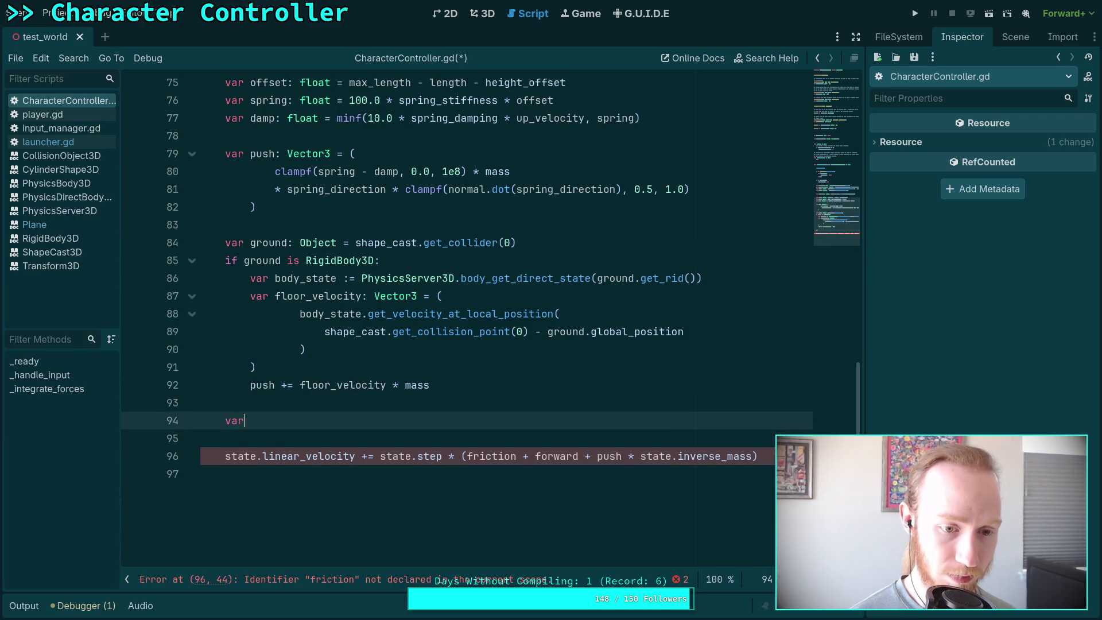
text( forwa)
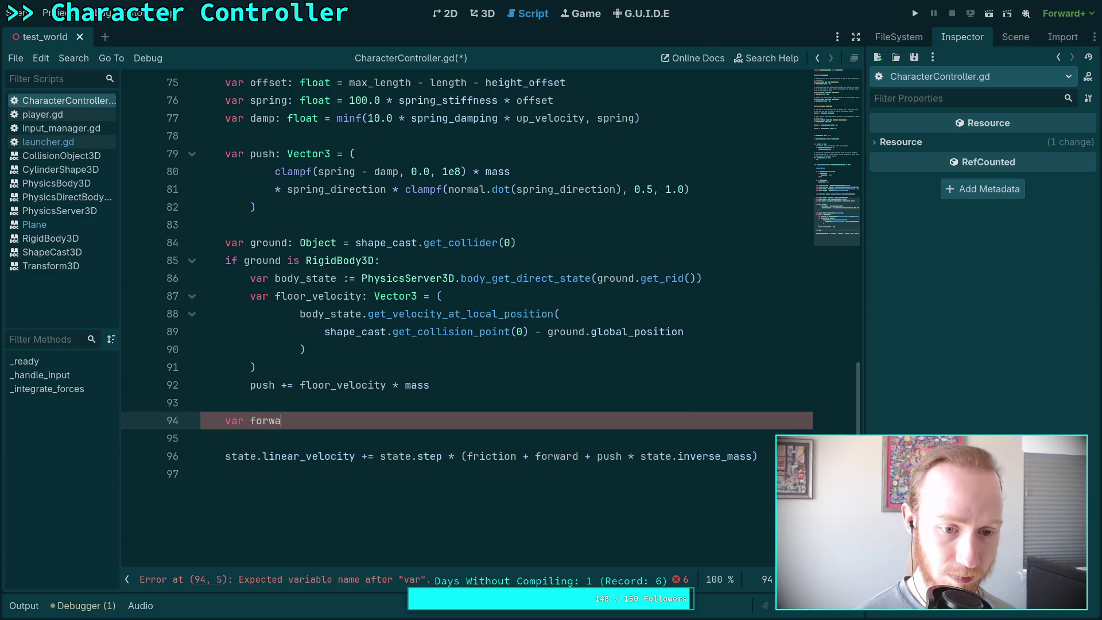
text(rd: Vect)
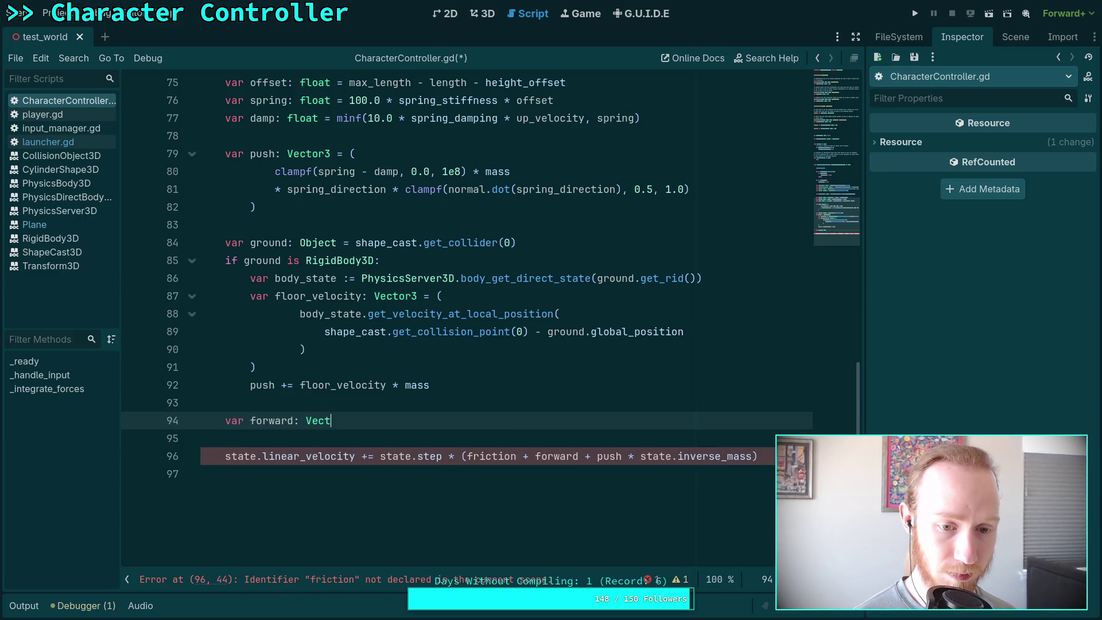
text(or3 =)
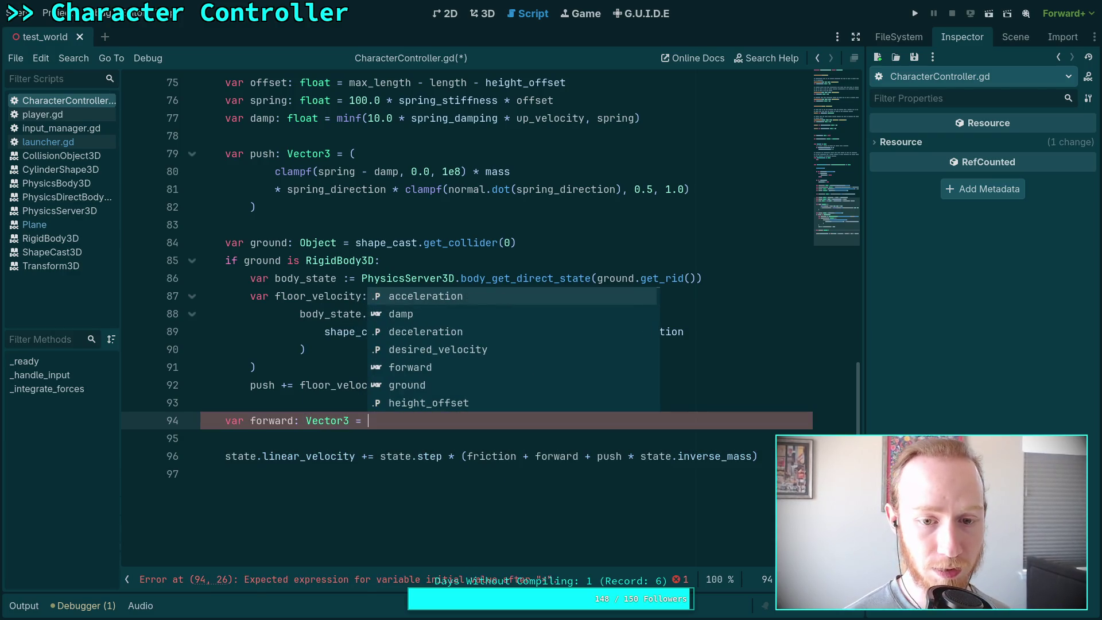
key(Down)
key(Down)
key(Down)
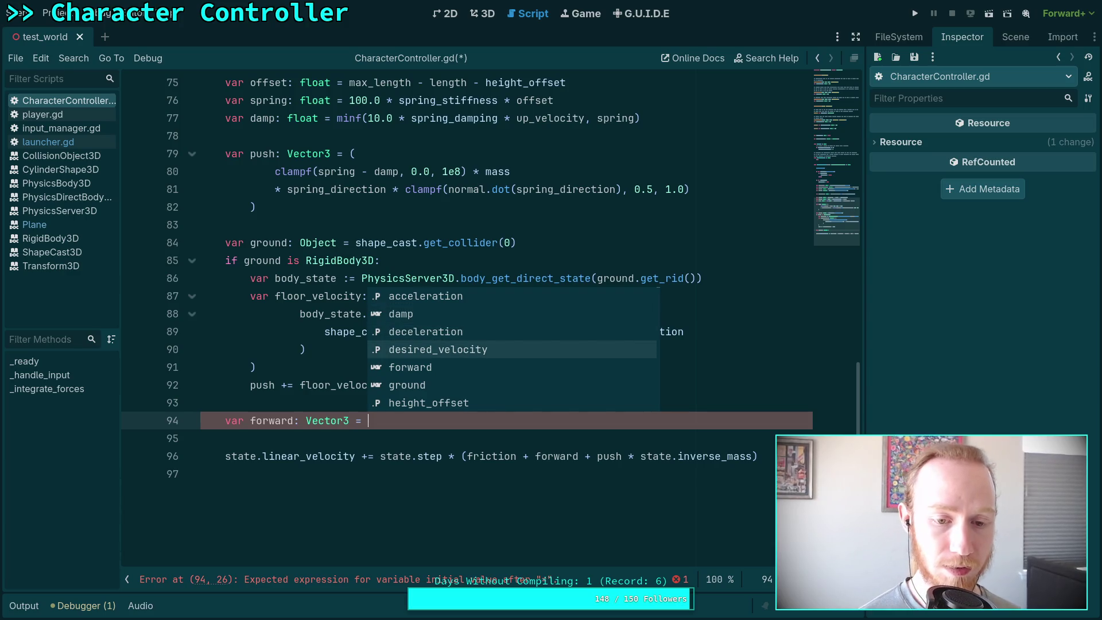
key(Return)
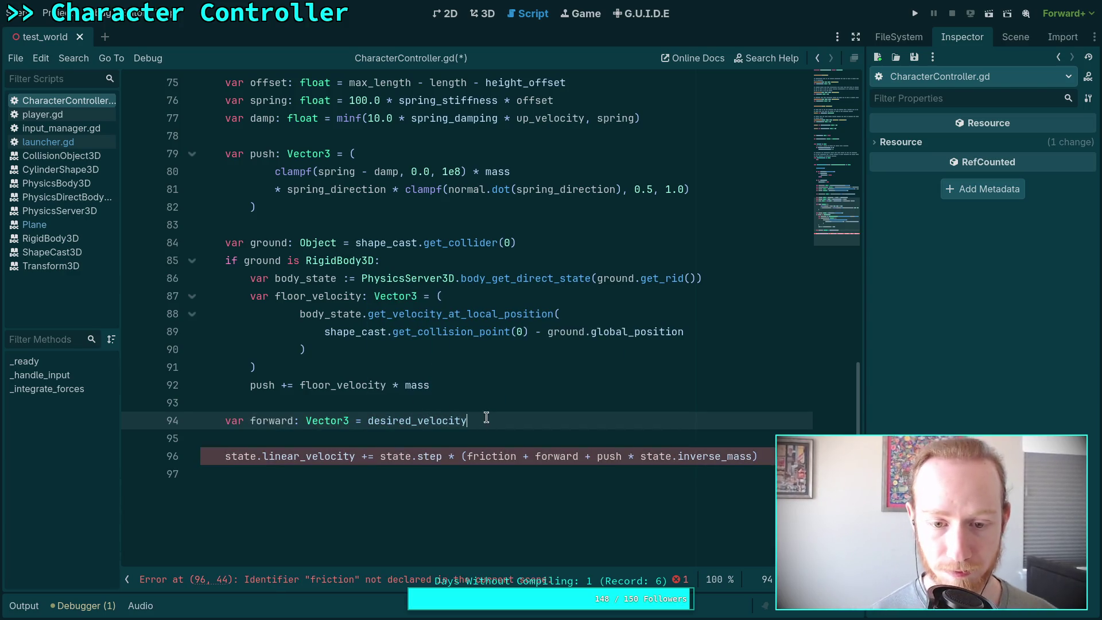
key(Return)
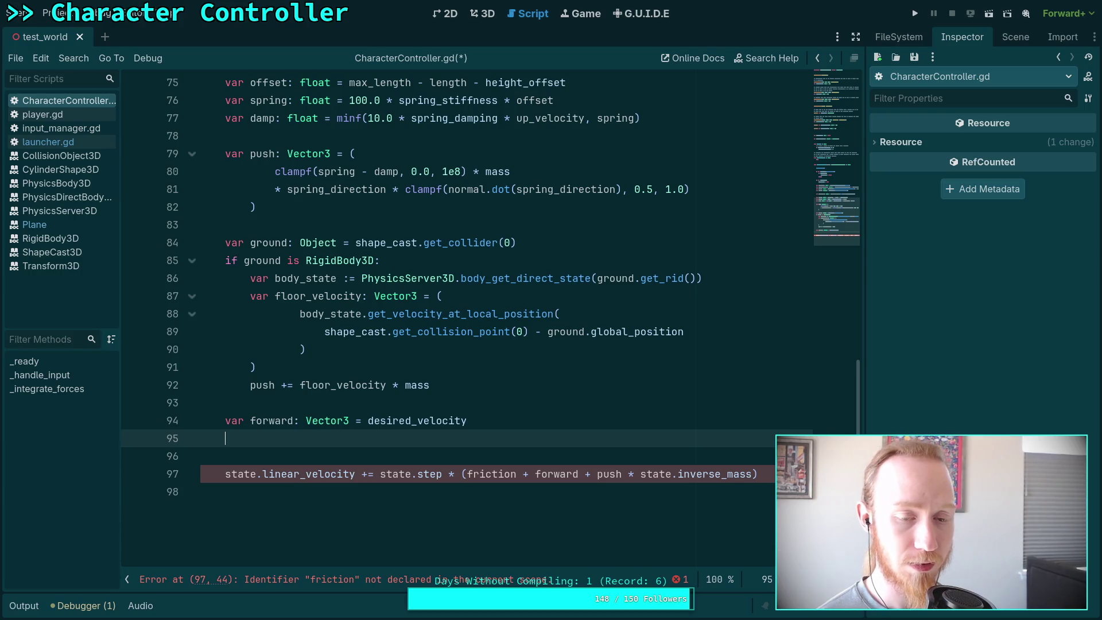
Declare 'var ground_velocity: Vector3 = Vector3.ZERO' after the ground lookup on line 85.
click(559, 245)
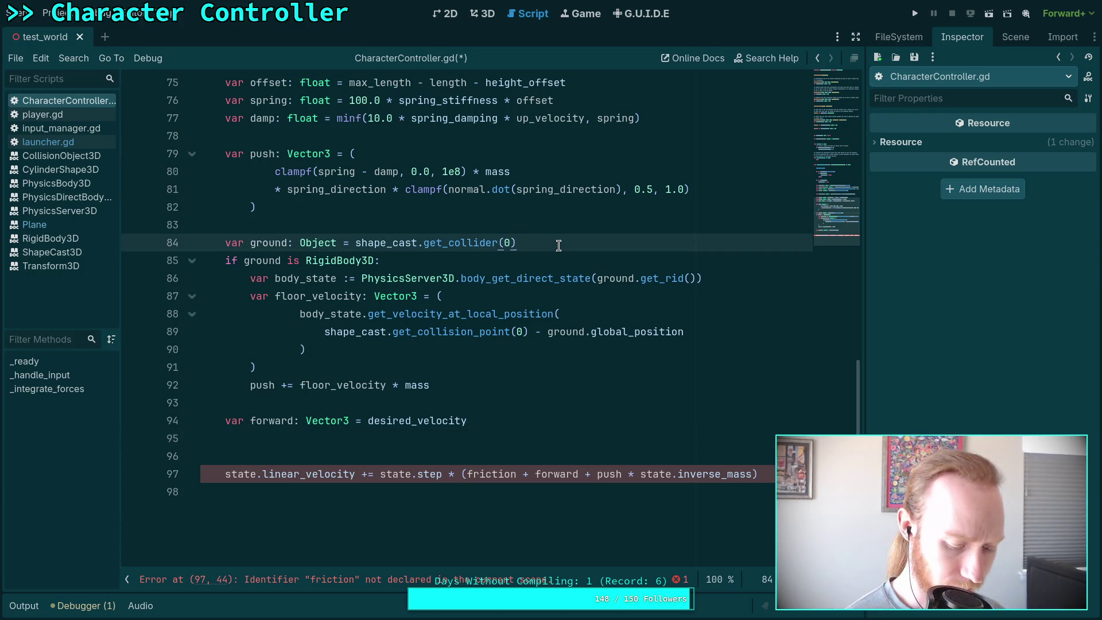
key(Return)
text(varfloor)
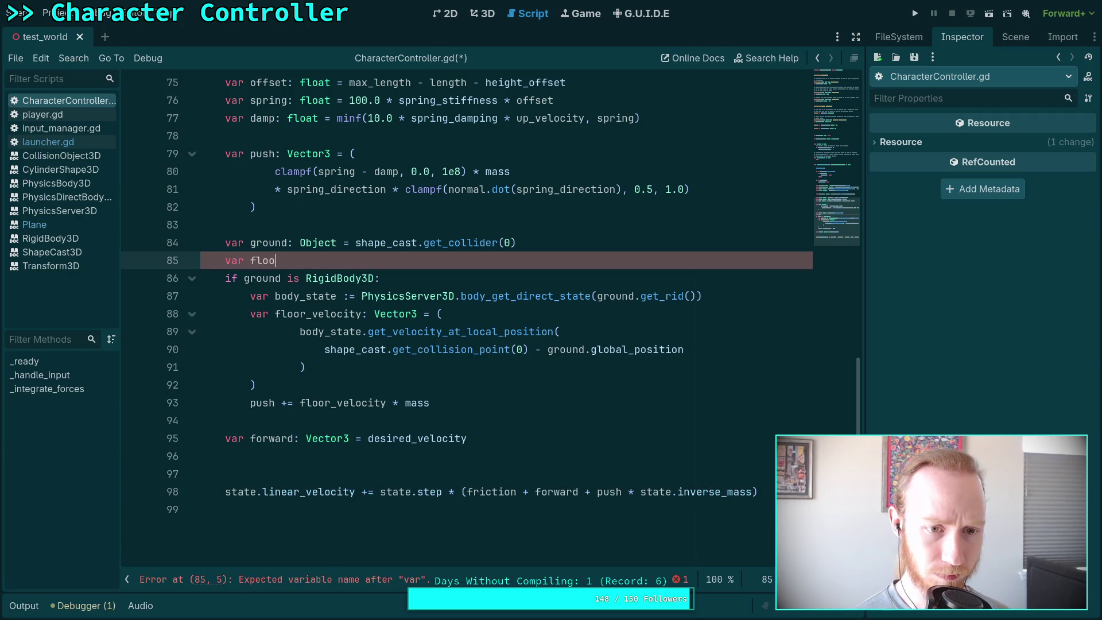
key(BackSpace)
key(BackSpace)
key(BackSpace)
key(BackSpace)
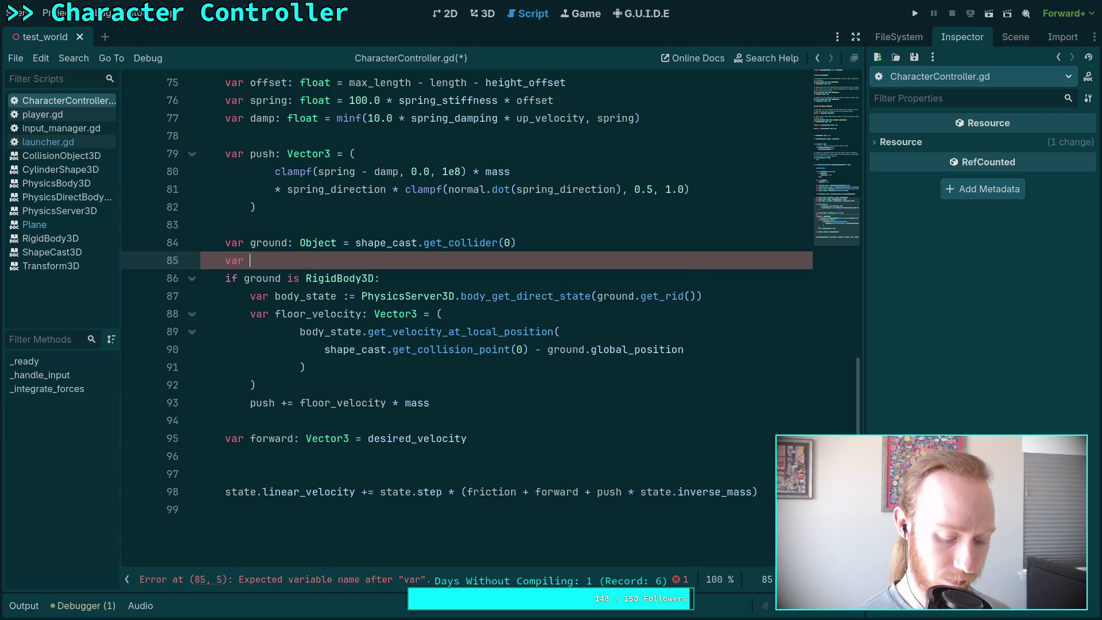
text(ground_vel)
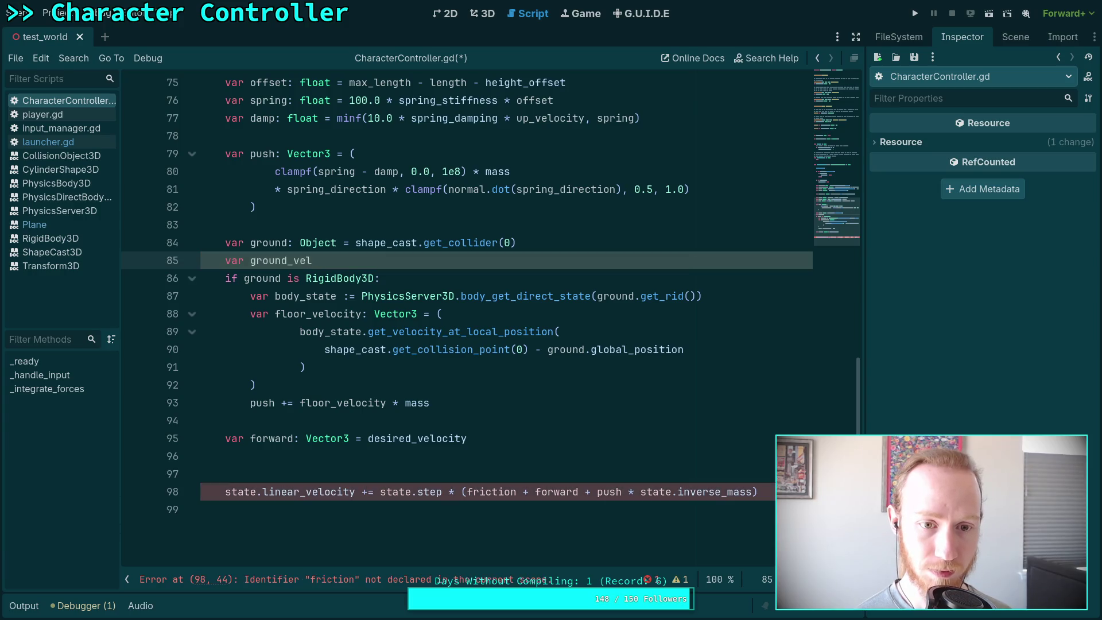
text(oi)
key(BackSpace)
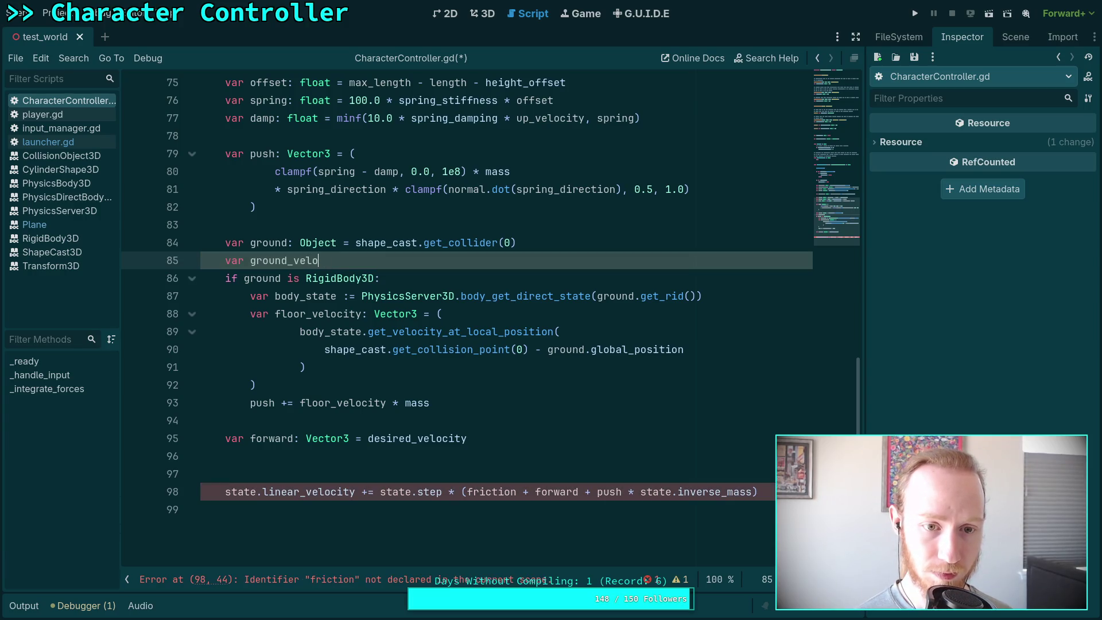
text(city)
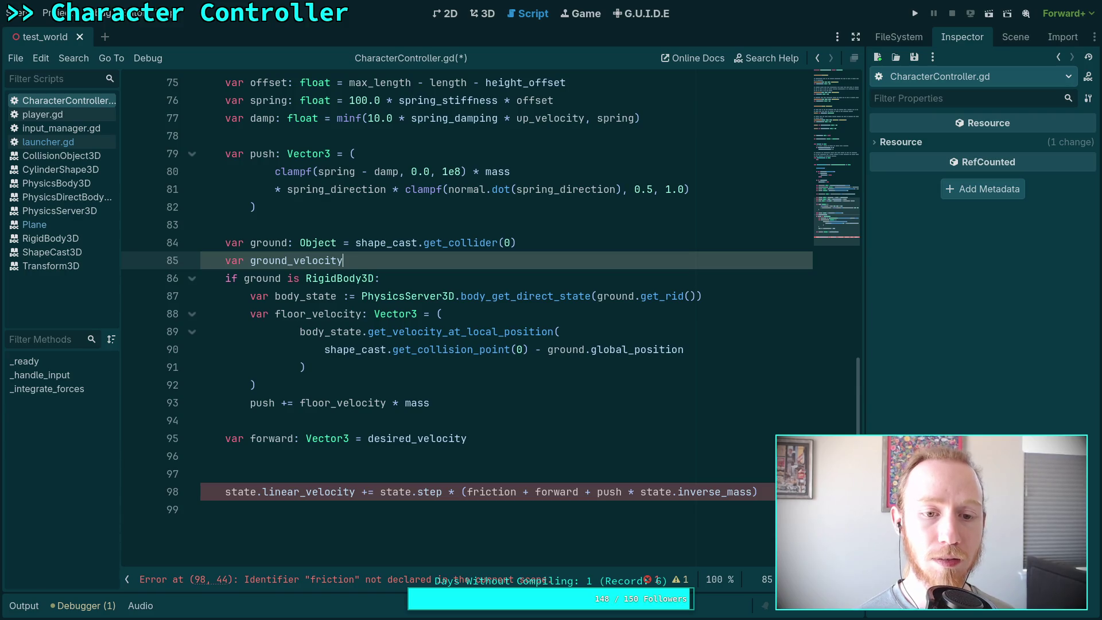
text(: Vector3 = )
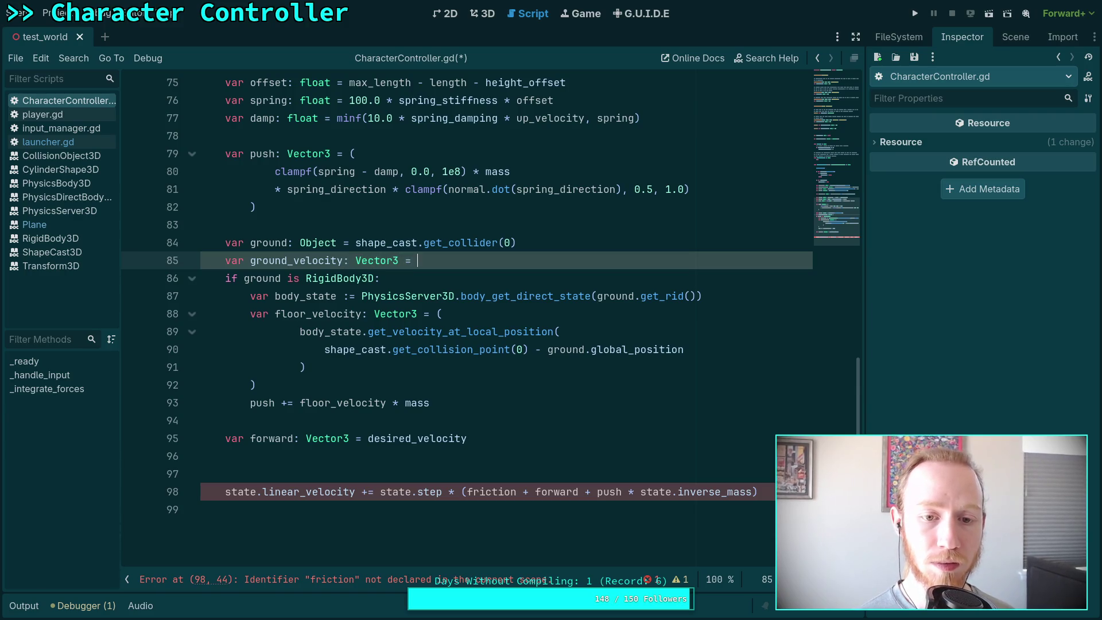
text(Vector)
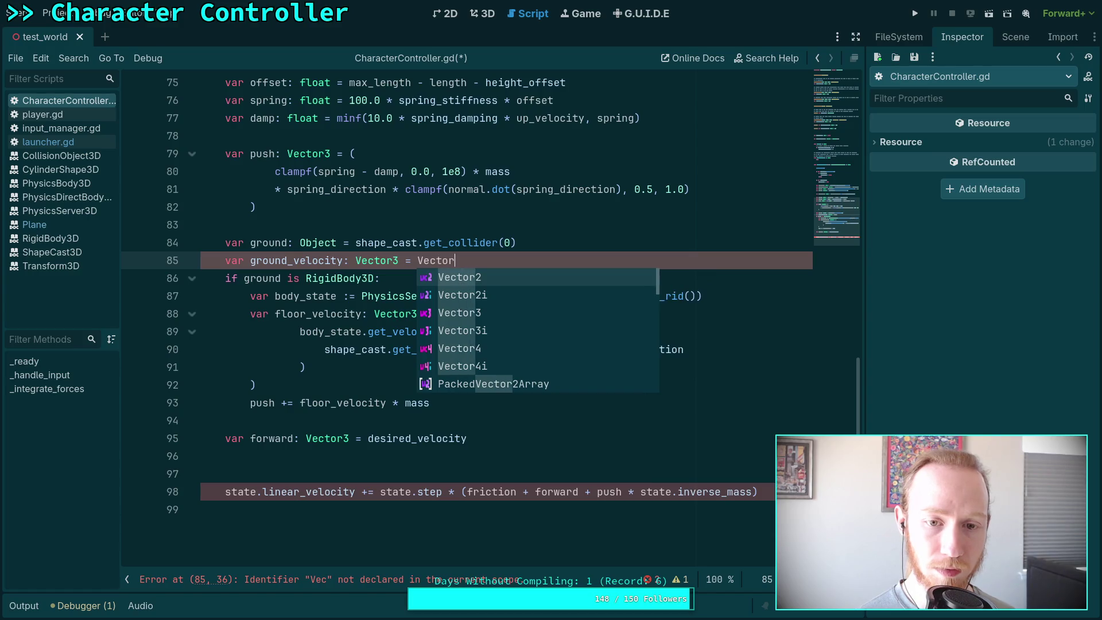
text(3.ZERO)
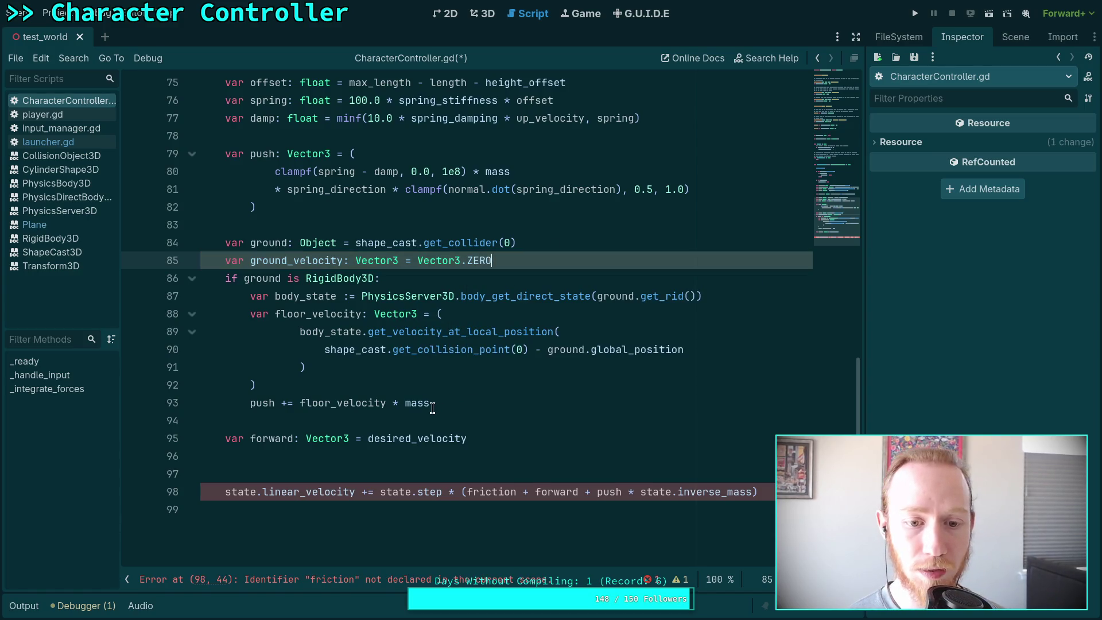
Turn line 88 from 'var floor_velocity: Vector3' into a ground_velocity assignment.
double_click(267, 312)
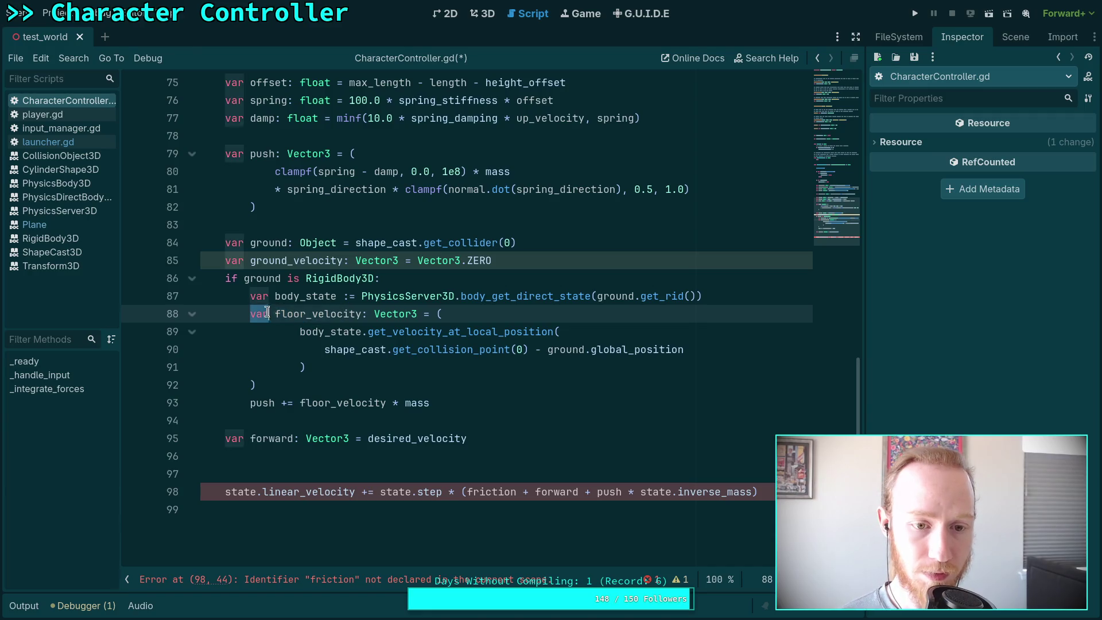
drag(266, 312, 299, 313)
key(BackSpace)
text(go)
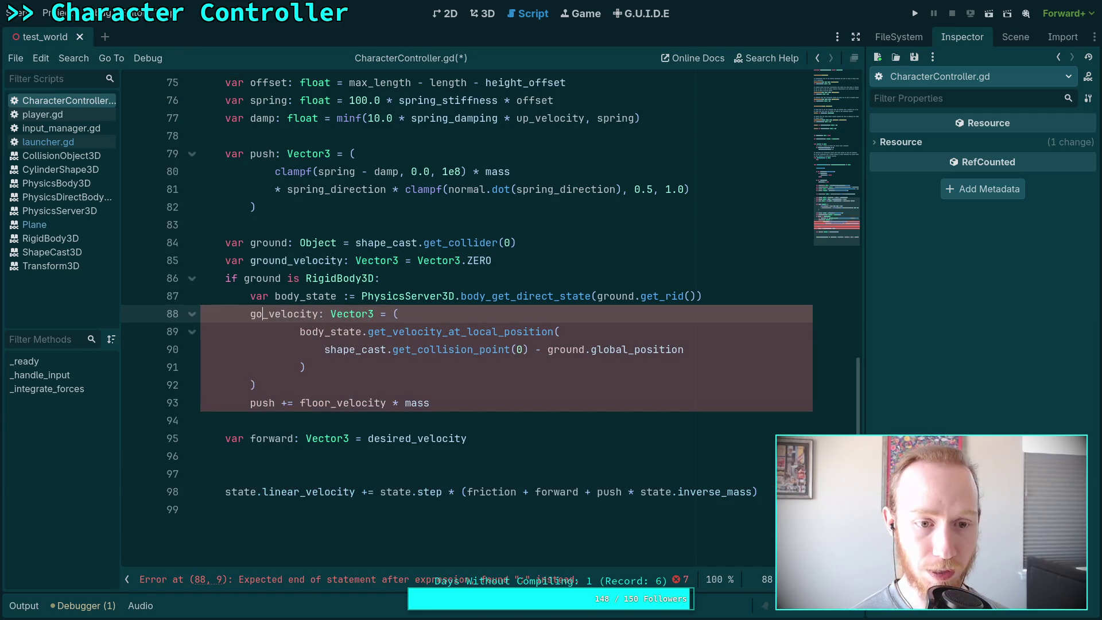
key(BackSpace)
text(rou)
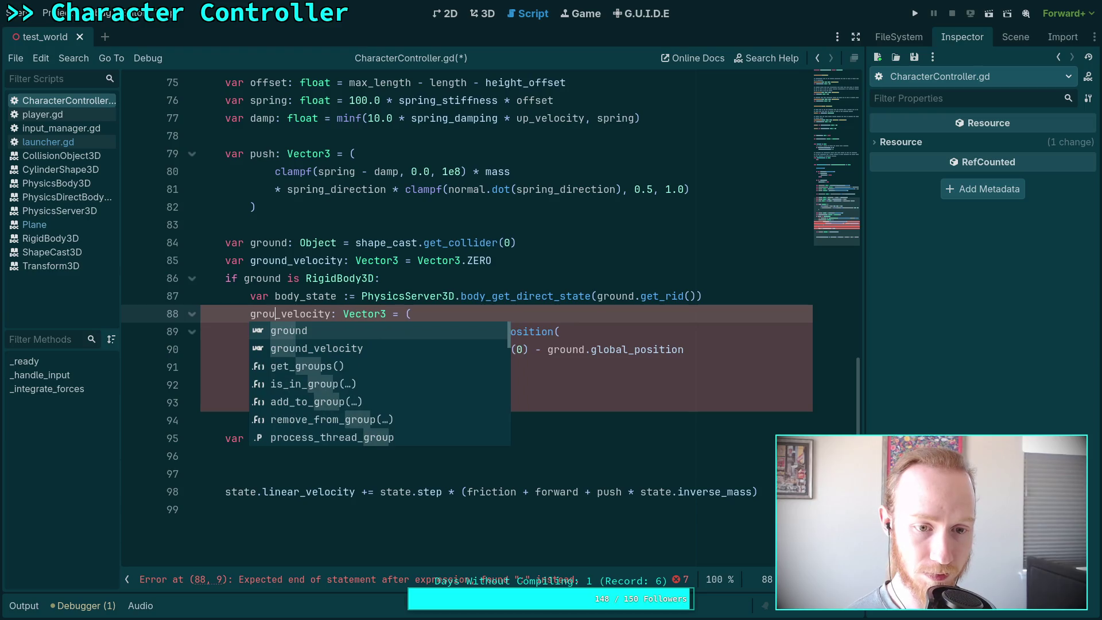
key(Tab)
text(_ve)
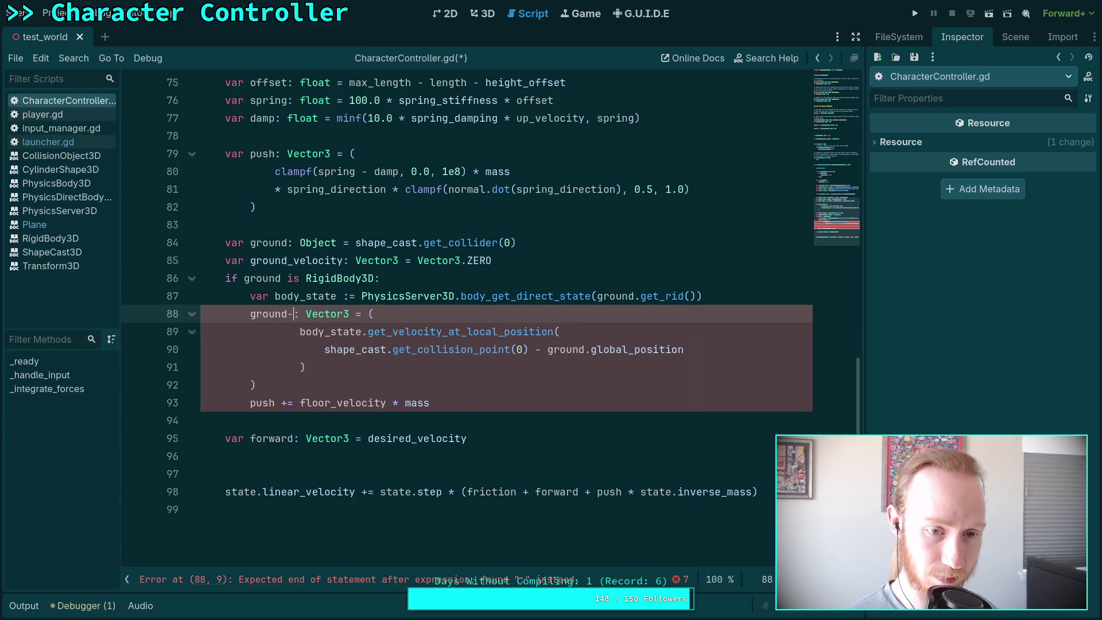
key(Tab)
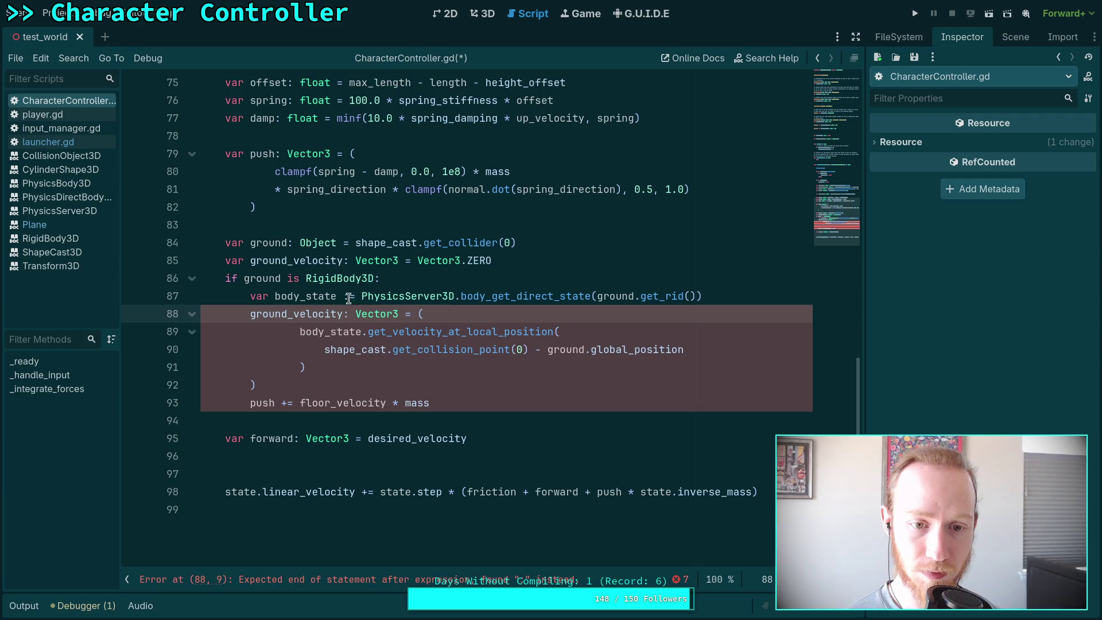
drag(349, 315, 396, 316)
key(BackSpace)
key(BackSpace)
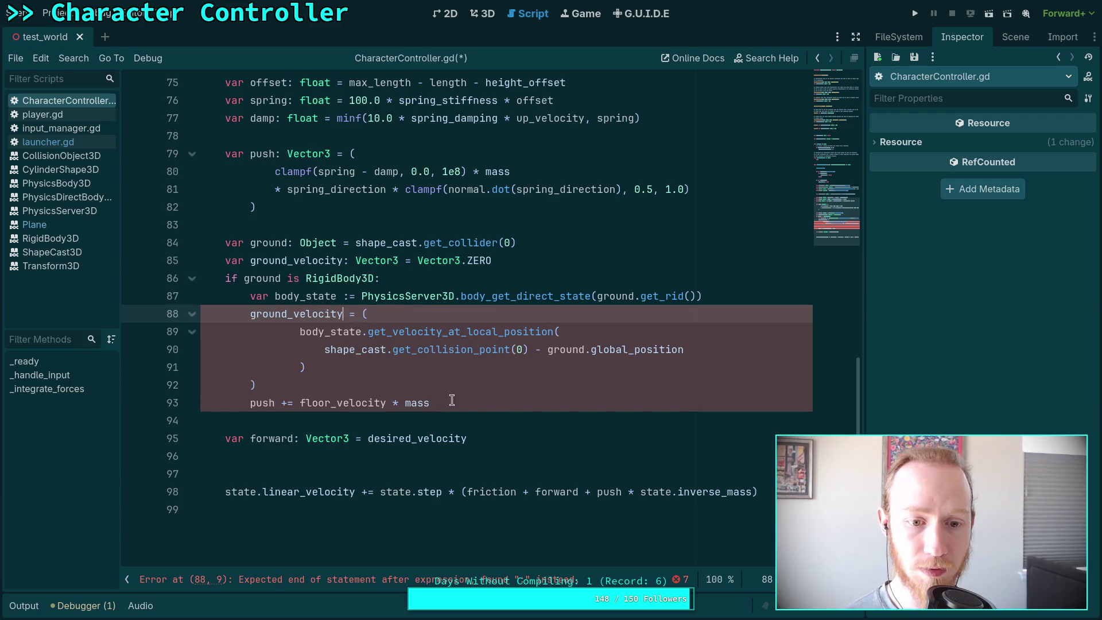
Delete the 'push += floor_velocity * mass' line.
click(368, 386)
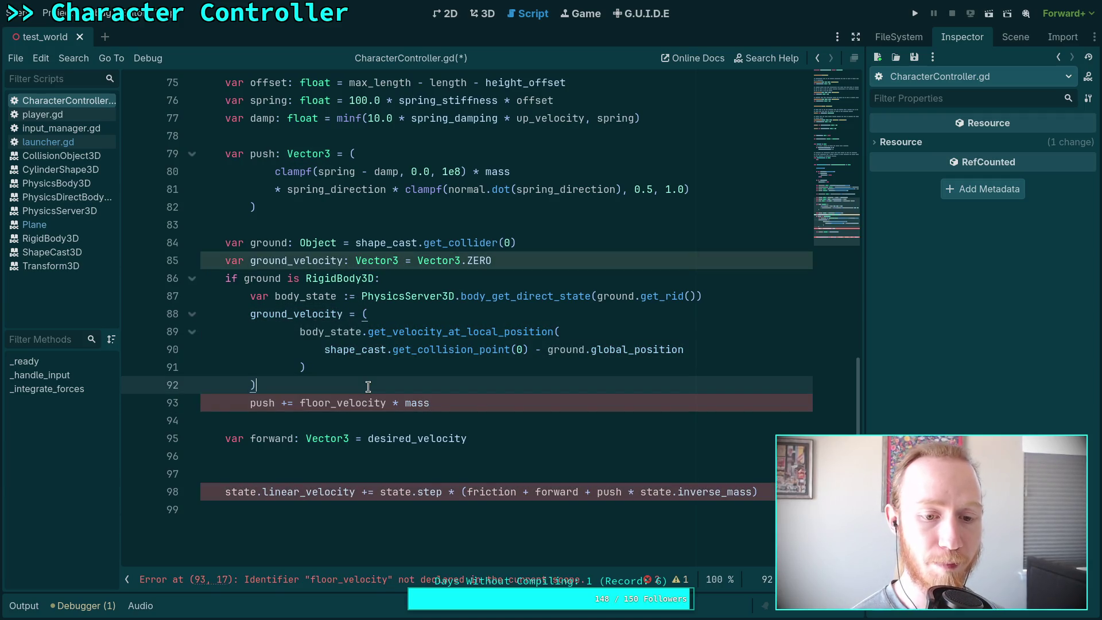
key(Down)
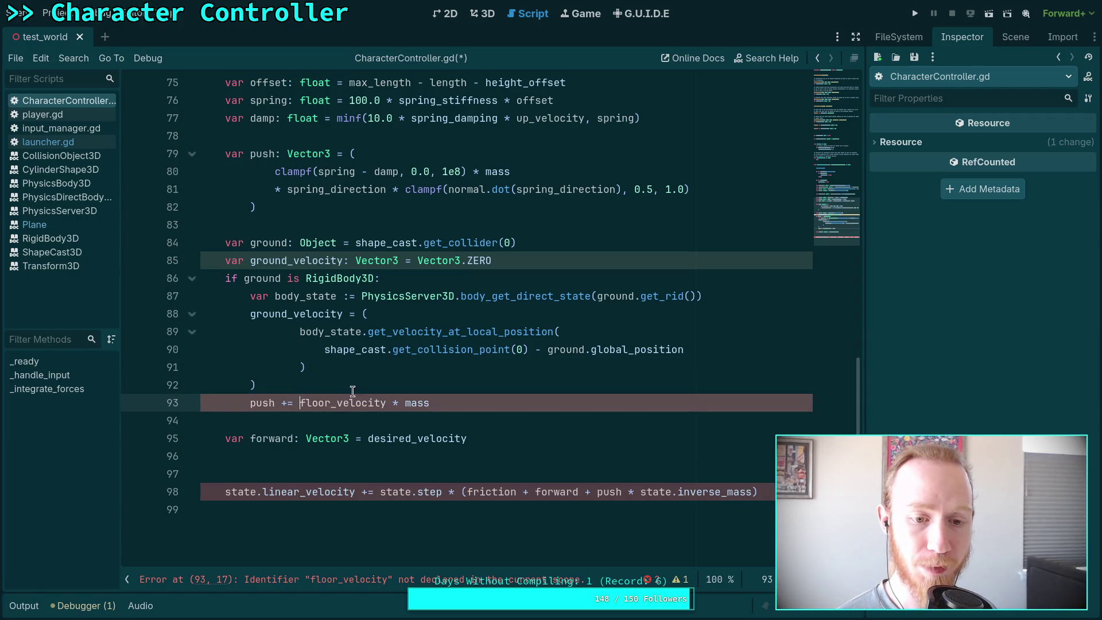
drag(299, 402, 384, 396)
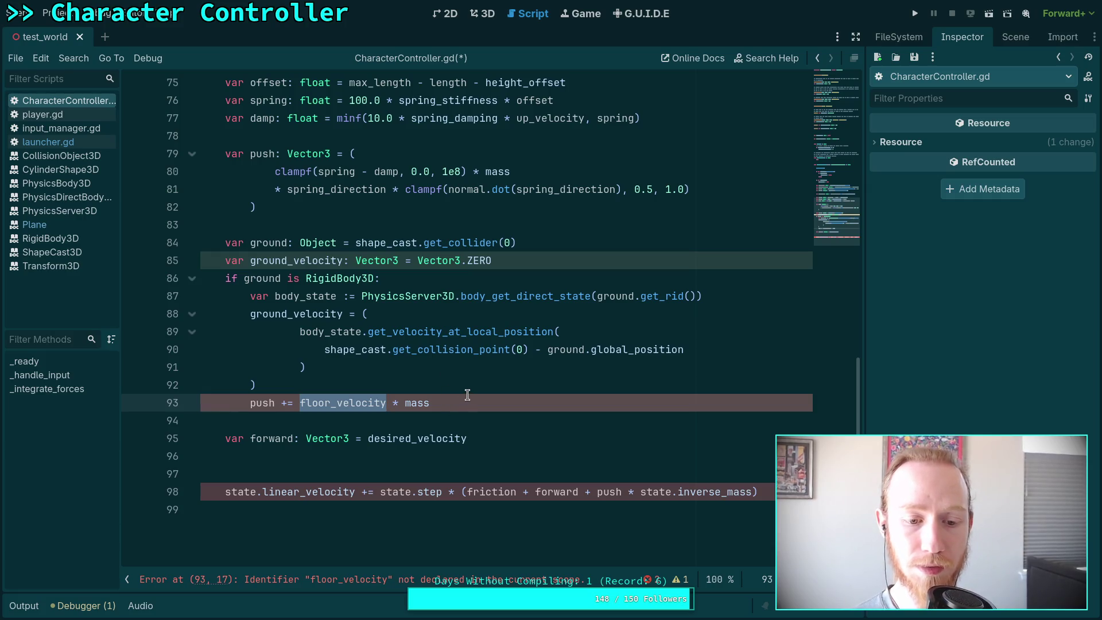
drag(467, 395, 250, 405)
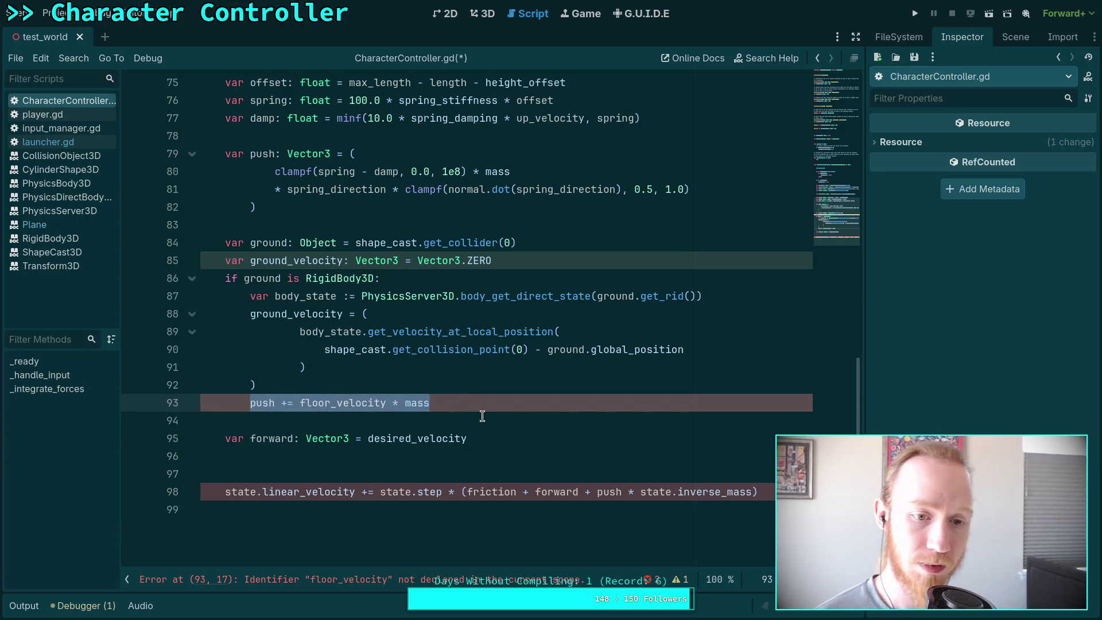
key(BackSpace)
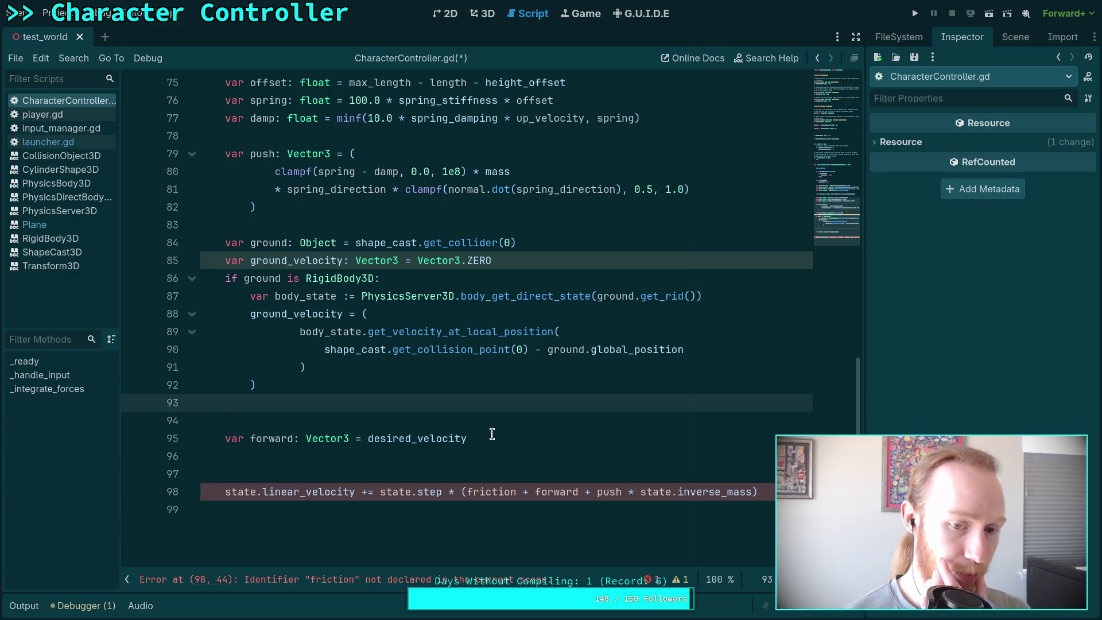
click(488, 439)
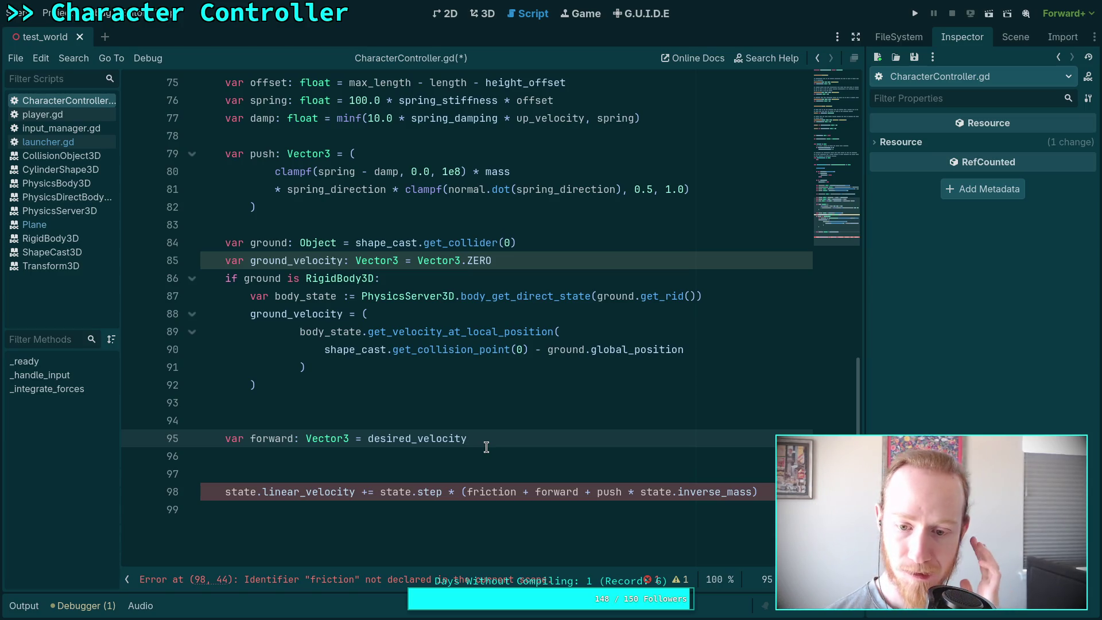
Add a '* state.inverse_mass' factor via autocomplete, then remove it from line 98.
click(442, 205)
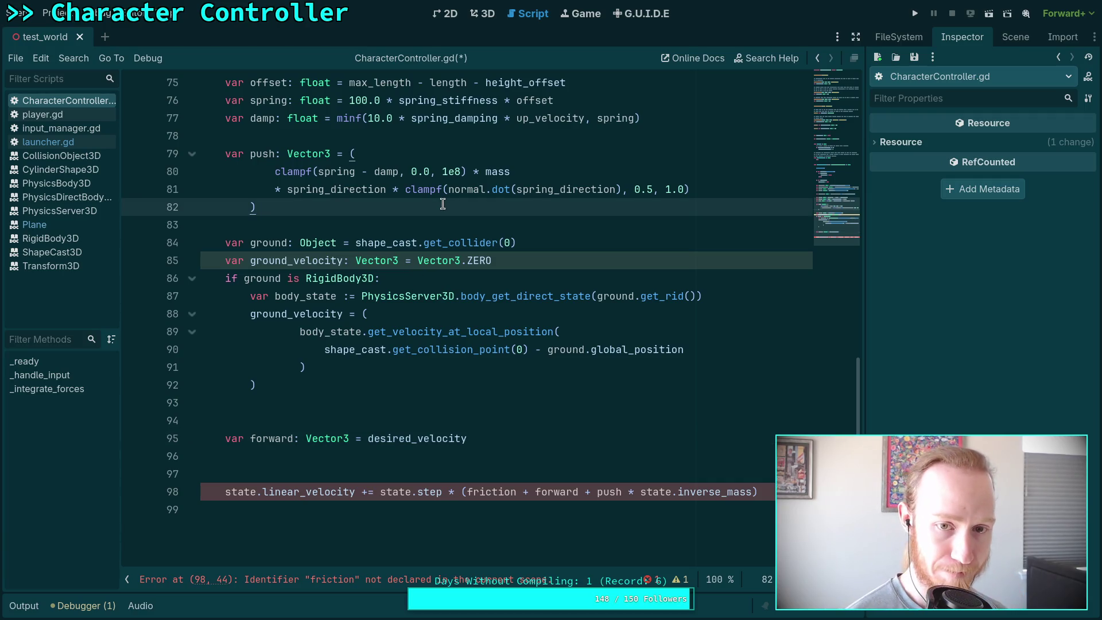
text(* )
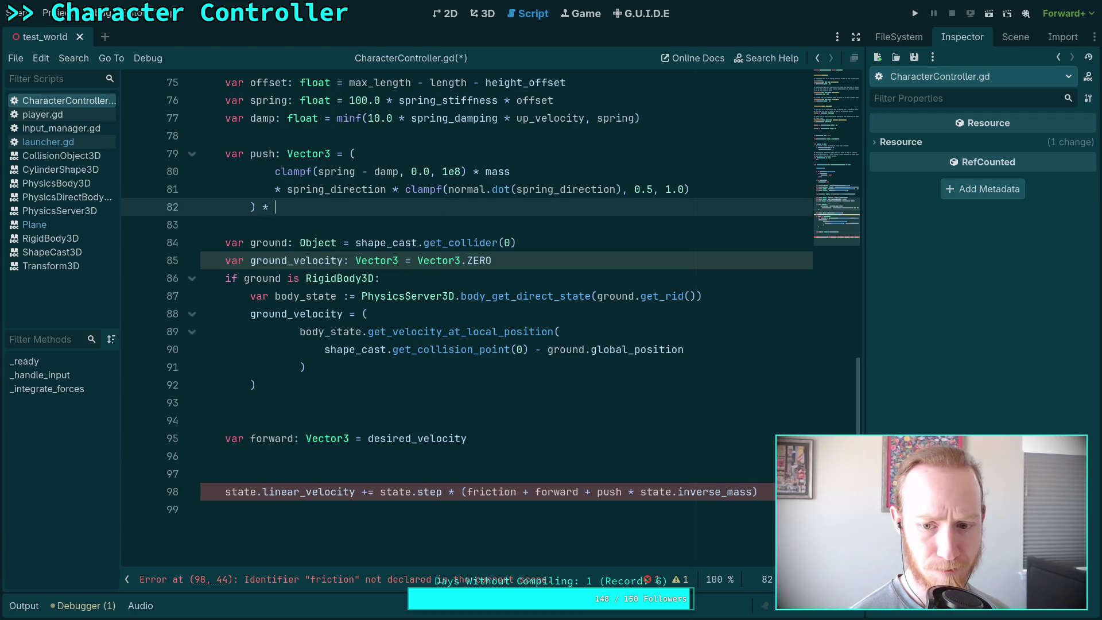
text(state.in)
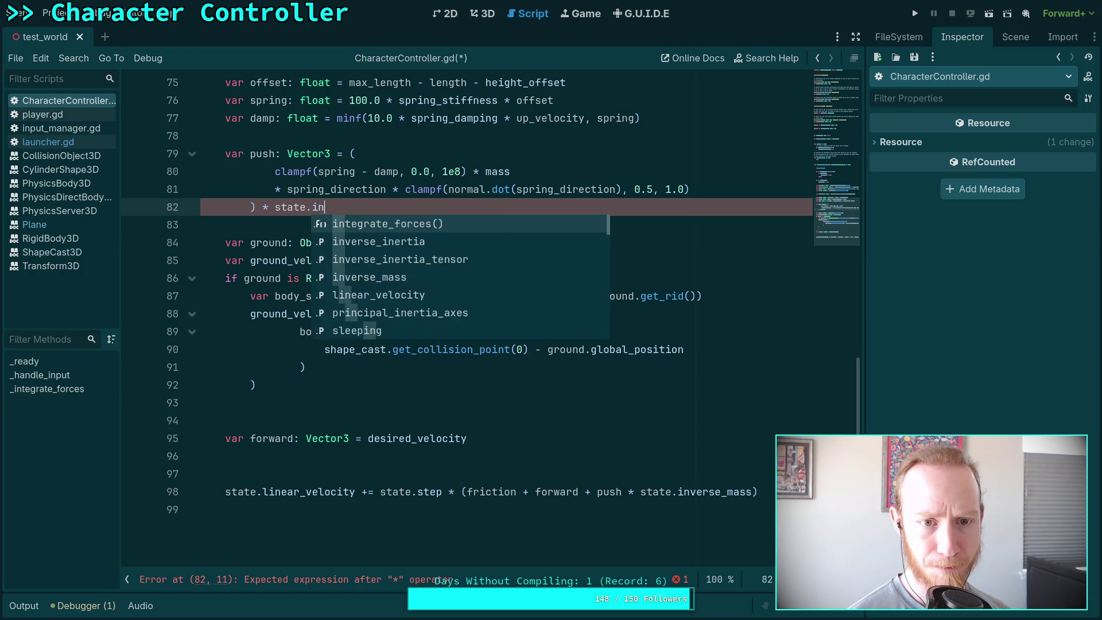
text(ve)
key(Down)
key(Down)
key(Return)
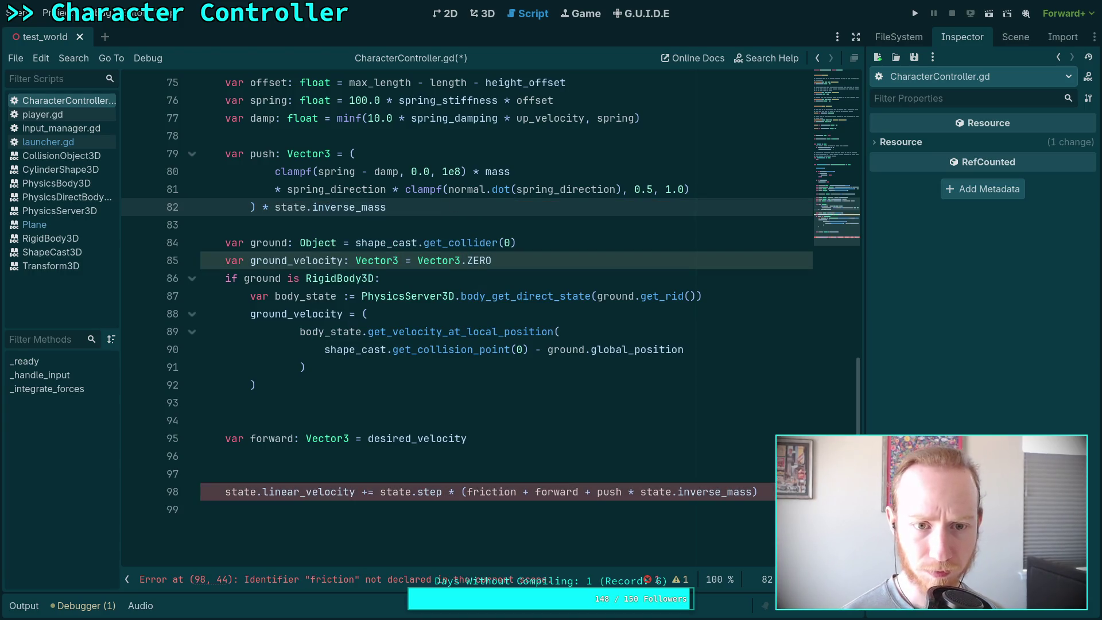
drag(628, 492, 749, 492)
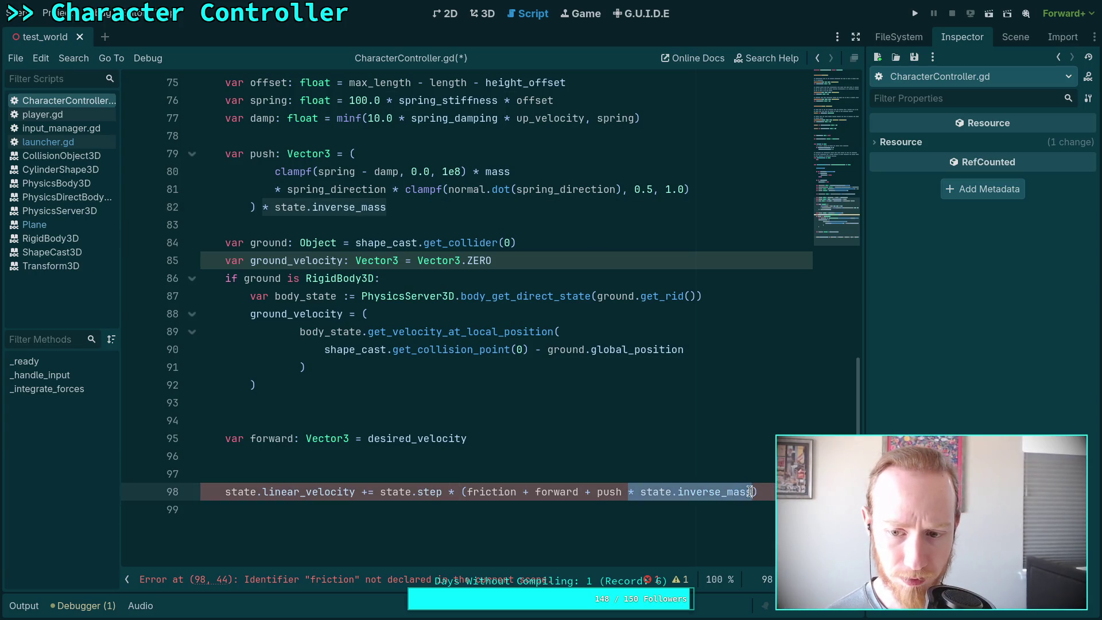
key(BackSpace)
Replace push with spring in the line 98 velocity sum.
key(ctrl+BackSpace)
text(n)
key(Escape)
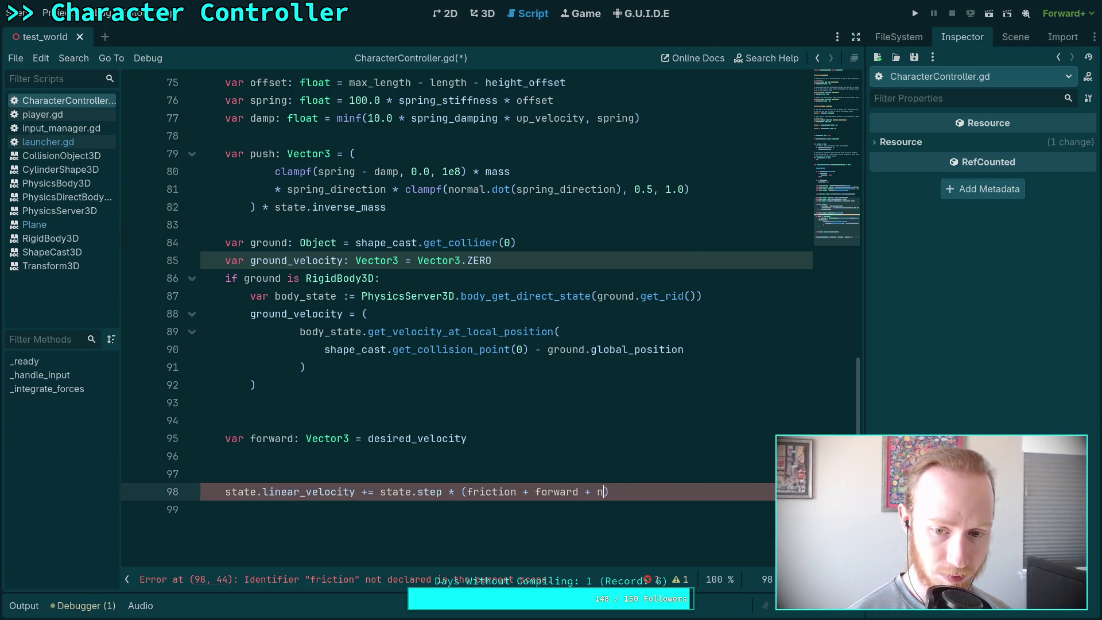
key(BackSpace)
text(s.)
key(Escape)
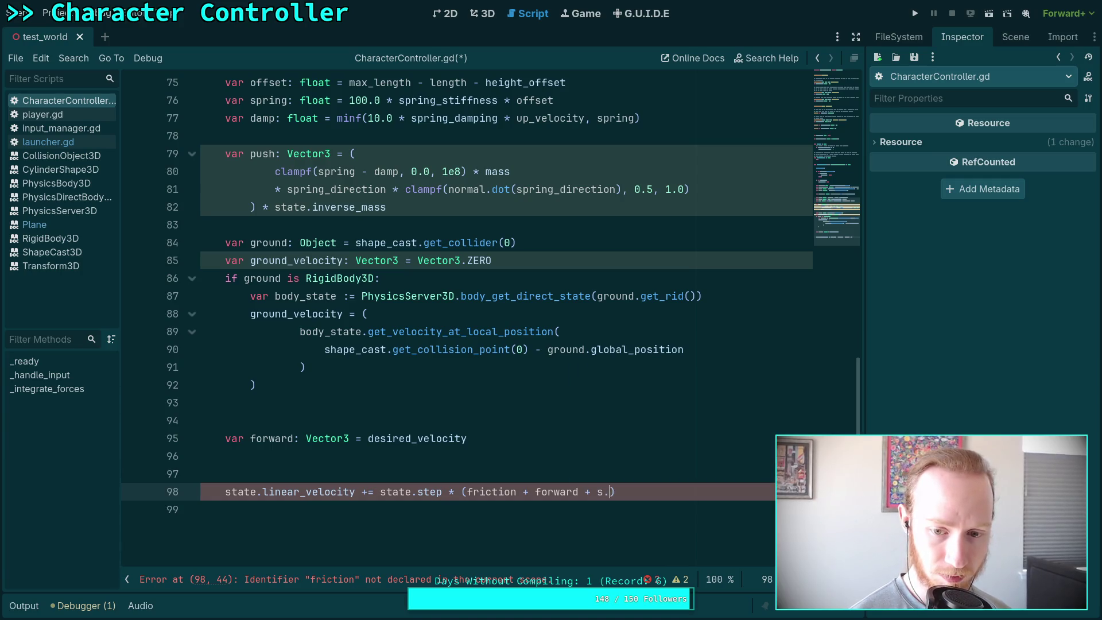
key(BackSpace)
text(p)
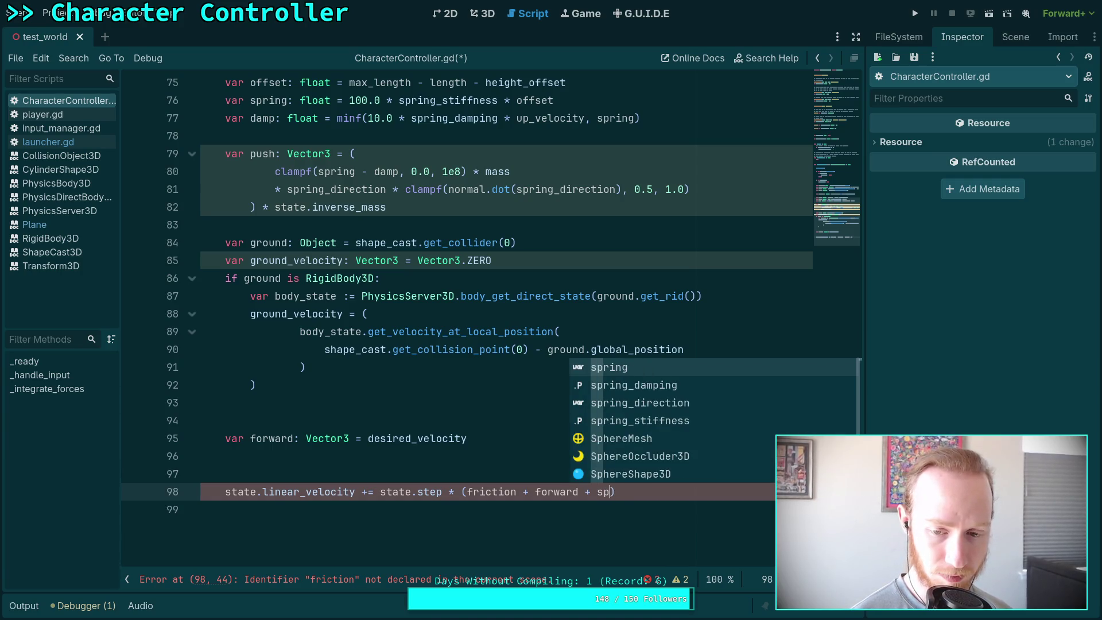
text(ring)
Rename the push variable on line 79 to spring, then revert it to push.
click(265, 165)
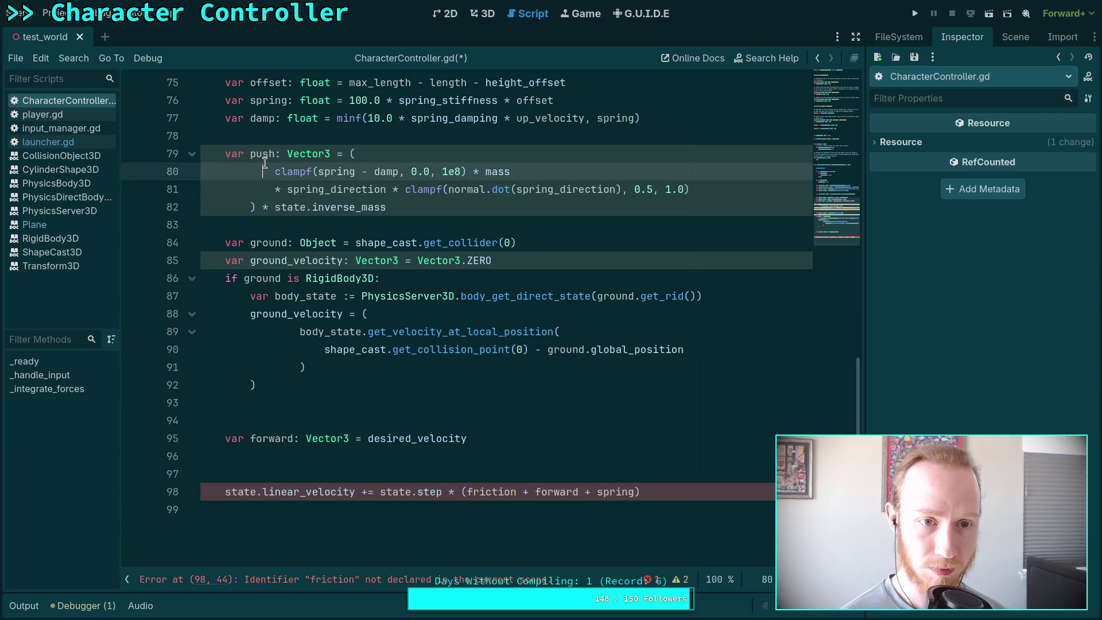
double_click(268, 155)
text(spring)
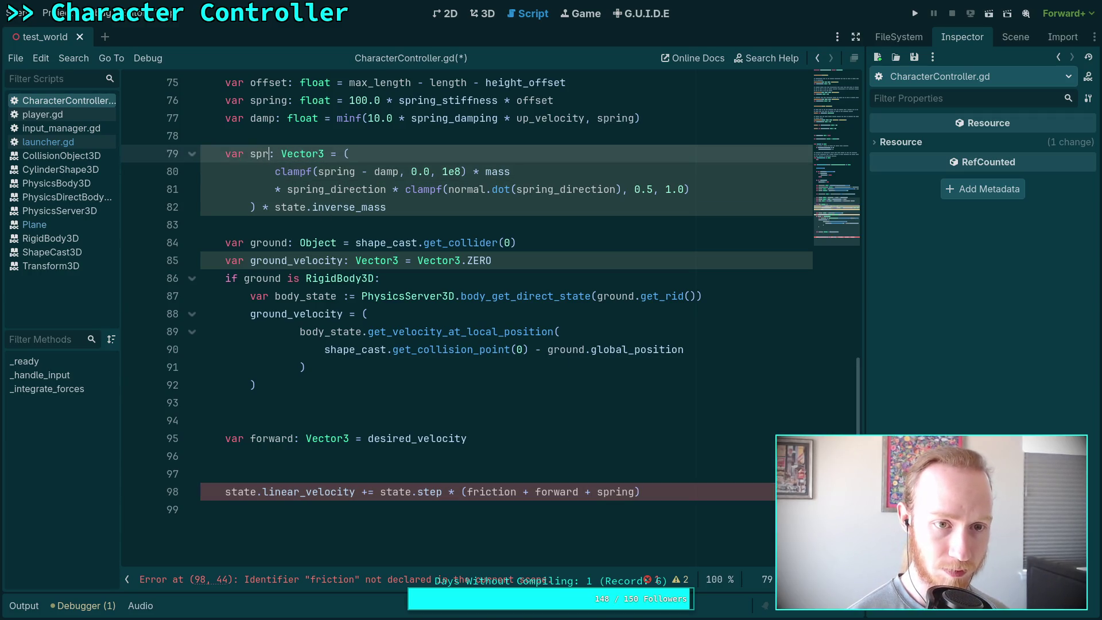
key(BackSpace)
key(BackSpace)
key(BackSpace)
text(d)
key(BackSpace)
text(ing)
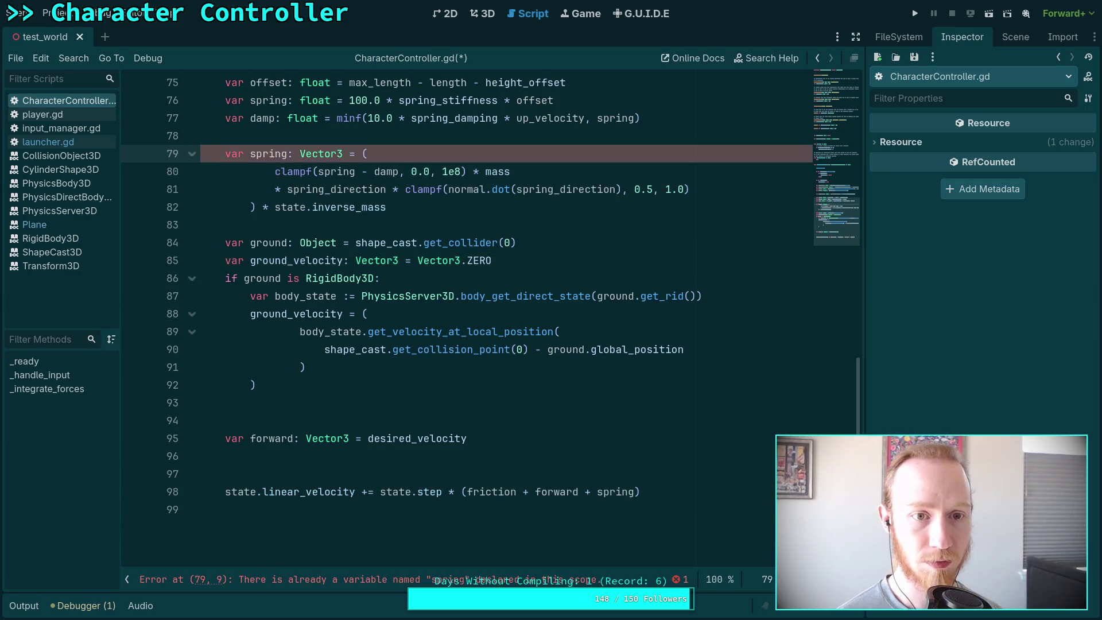
click(385, 403)
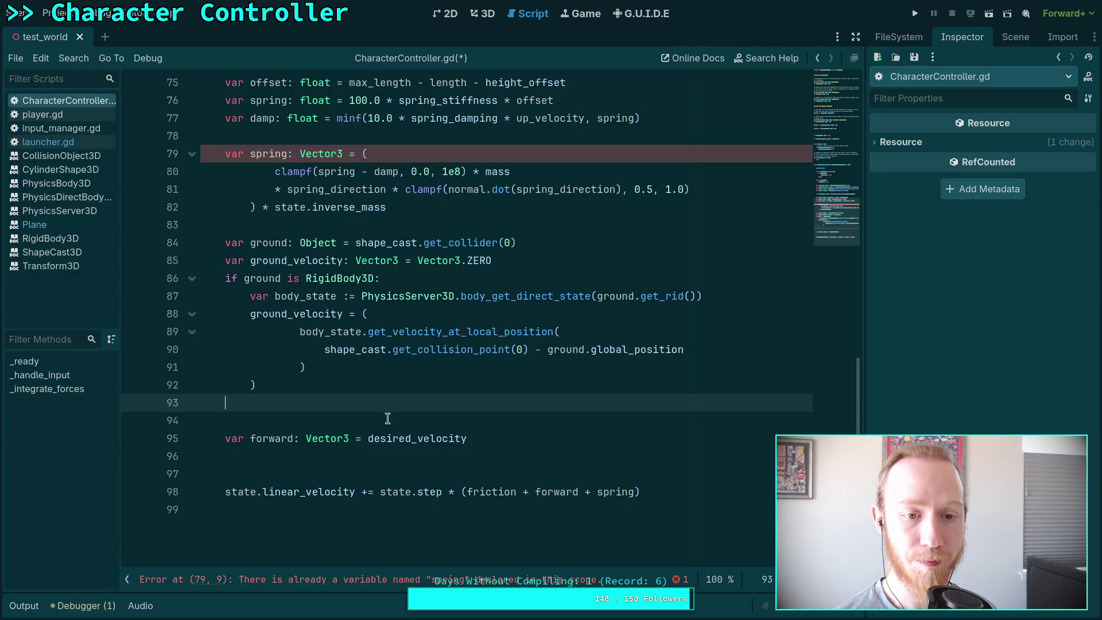
double_click(269, 155)
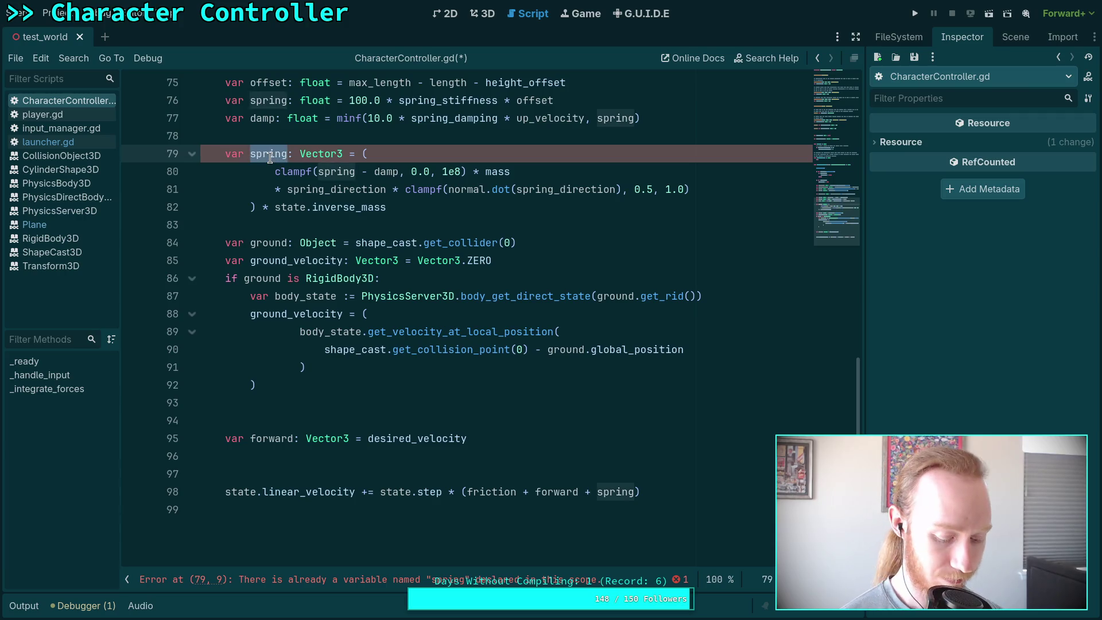
text(push)
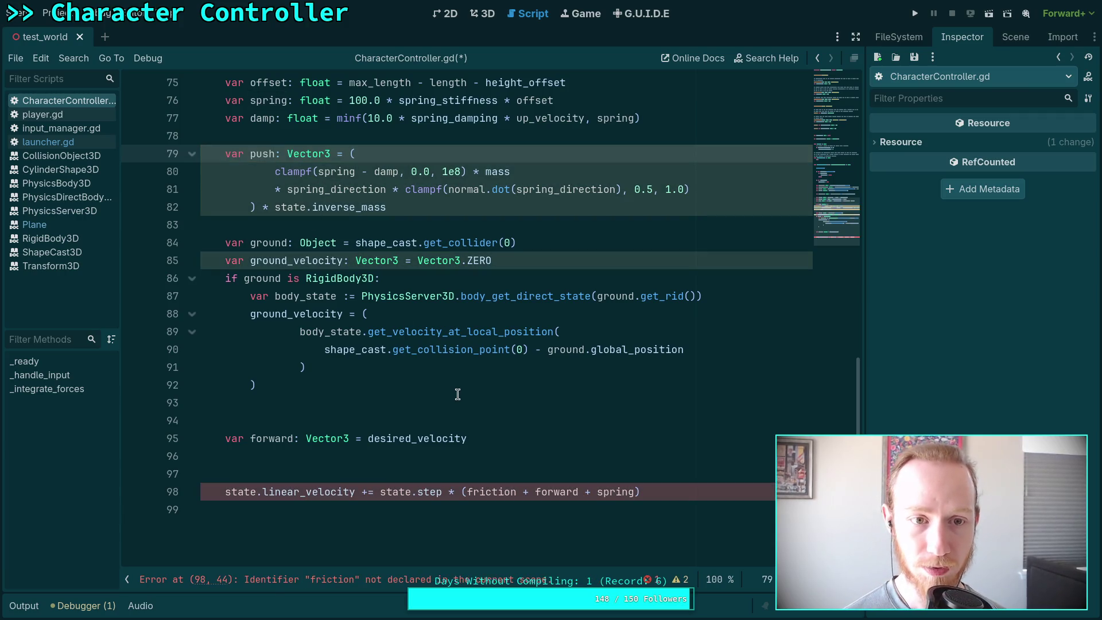
Change the line 98 sum term to 'push * state.inverse_mass'.
double_click(617, 492)
text(push * inv)
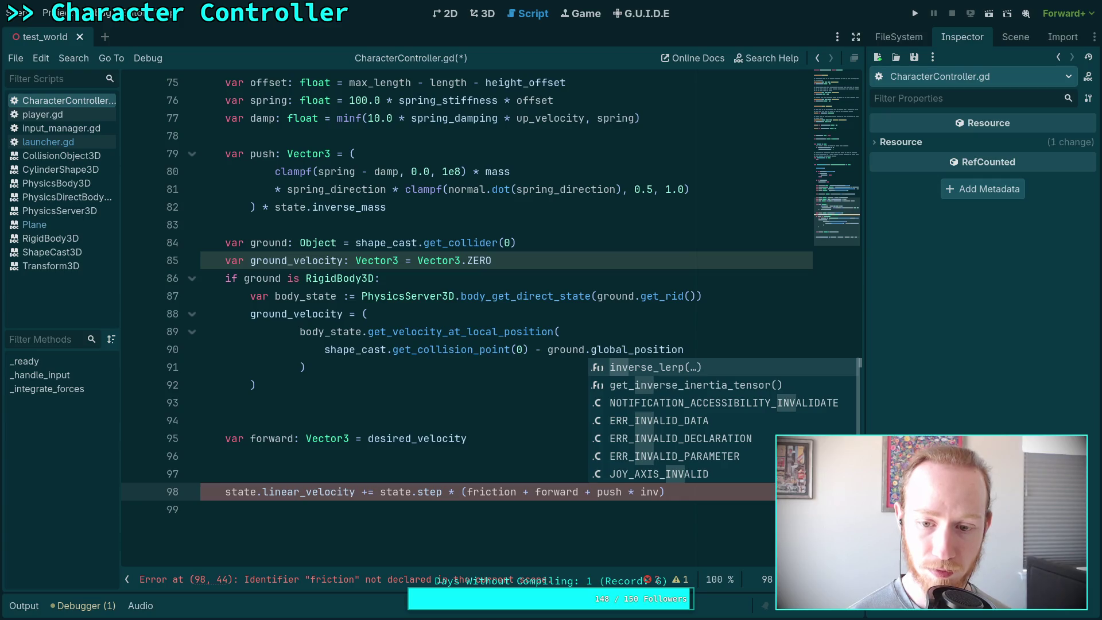
key(BackSpace)
key(BackSpace)
key(BackSpace)
text(state.in)
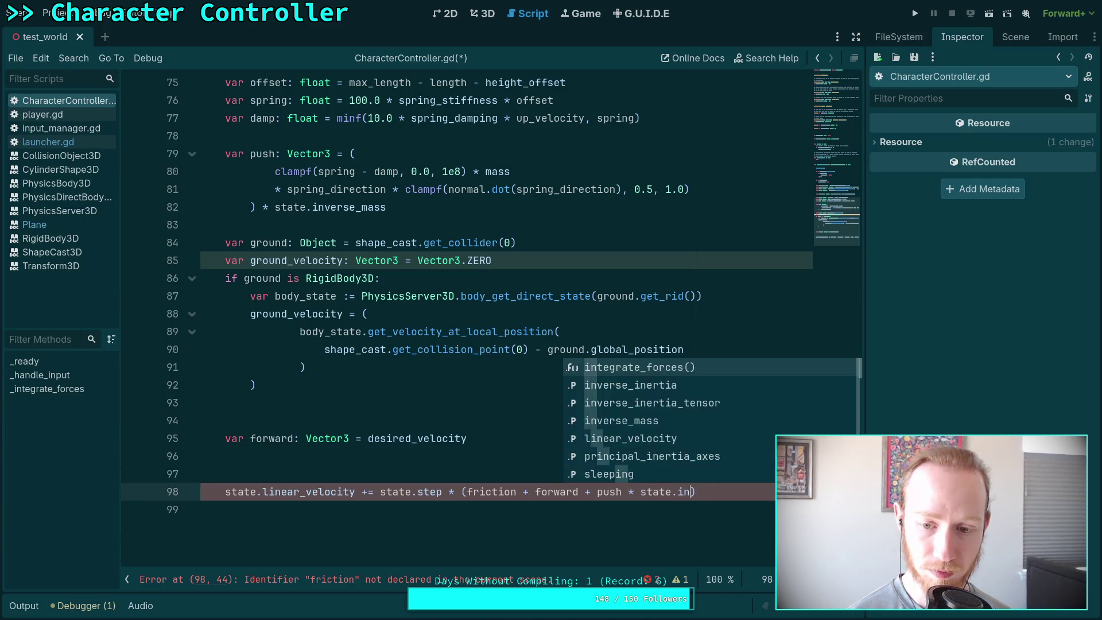
text(verse_m)
key(Return)
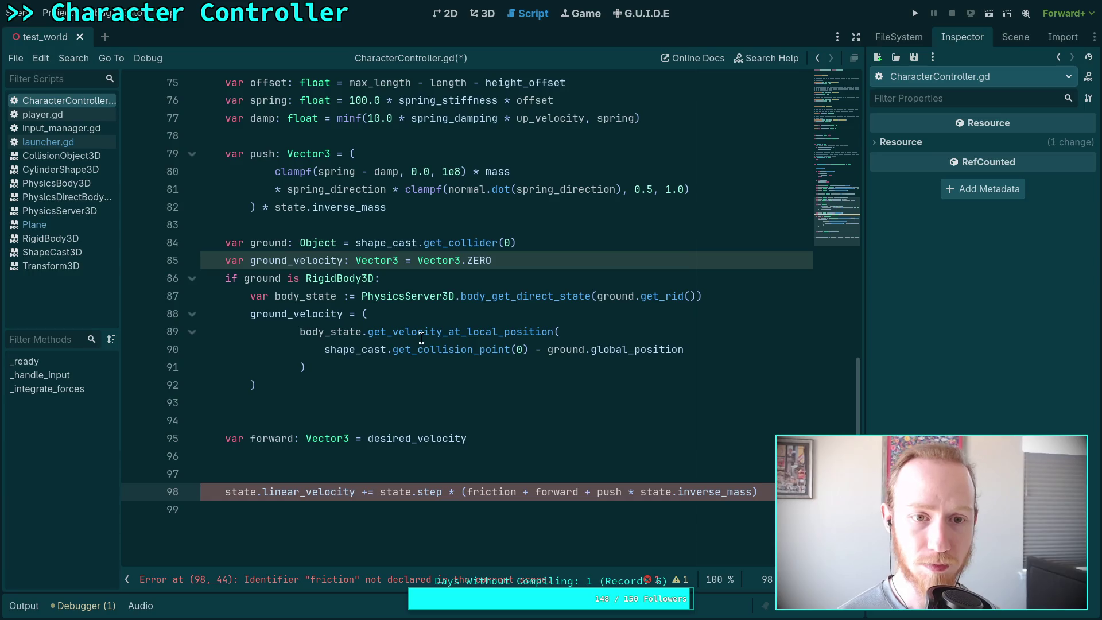
Delete the '* state.inverse_mass' factor from the push declaration.
drag(388, 207, 257, 207)
key(BackSpace)
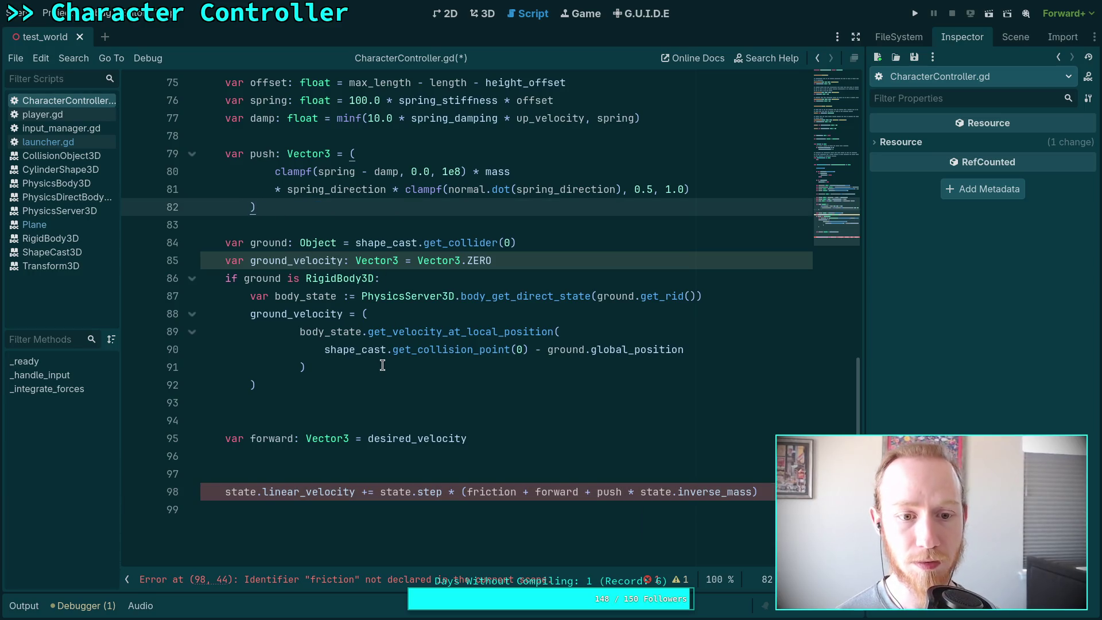
click(349, 370)
Insert blank line 93 right after the ground_velocity block's closing line.
key(Down)
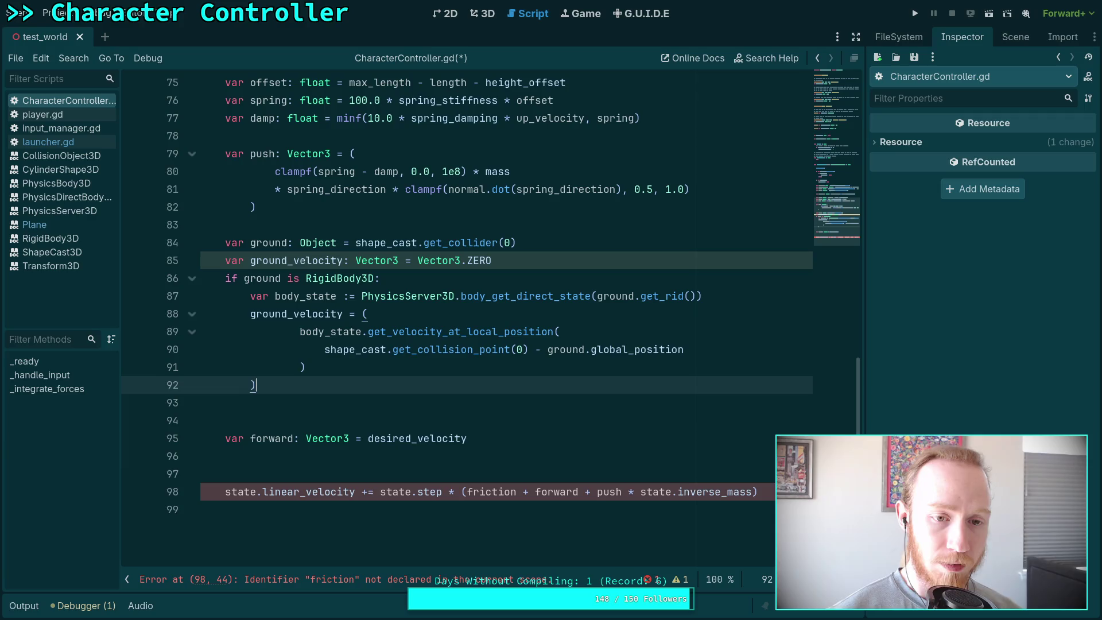
key(Return)
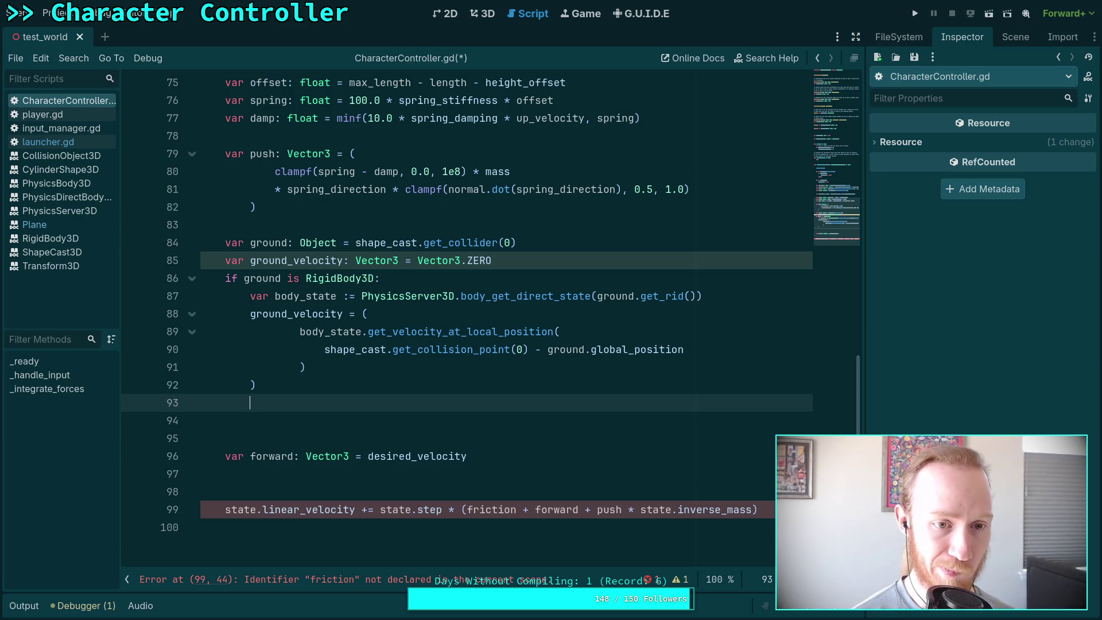
Write 'push += global_basis.y * global_basis.tdoty(ground_velocity)' on line 93.
text(push +=)
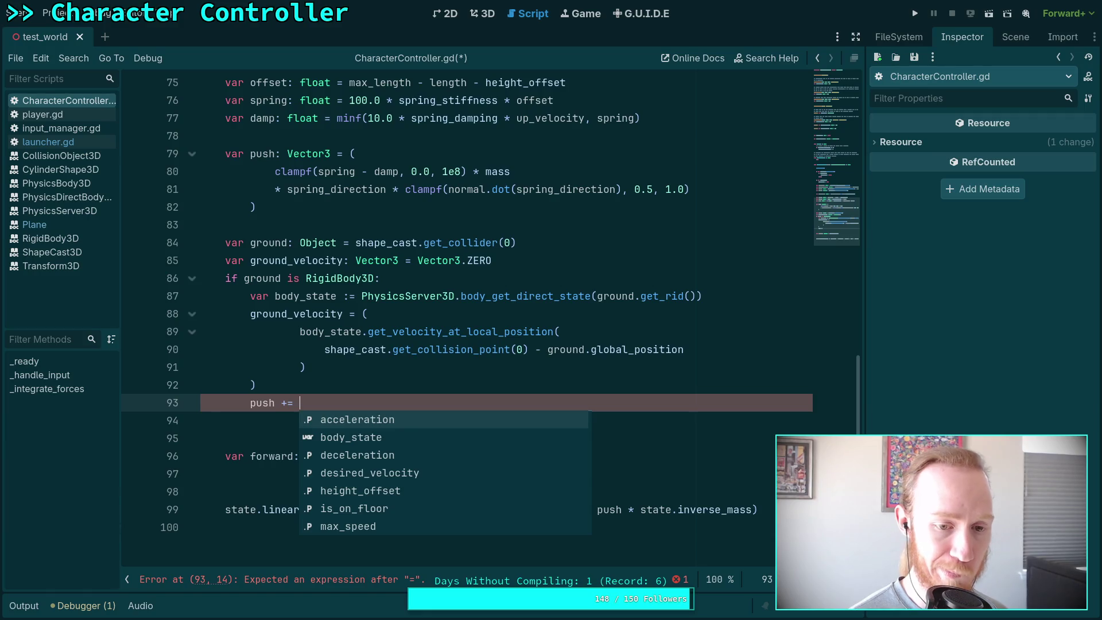
text(gr)
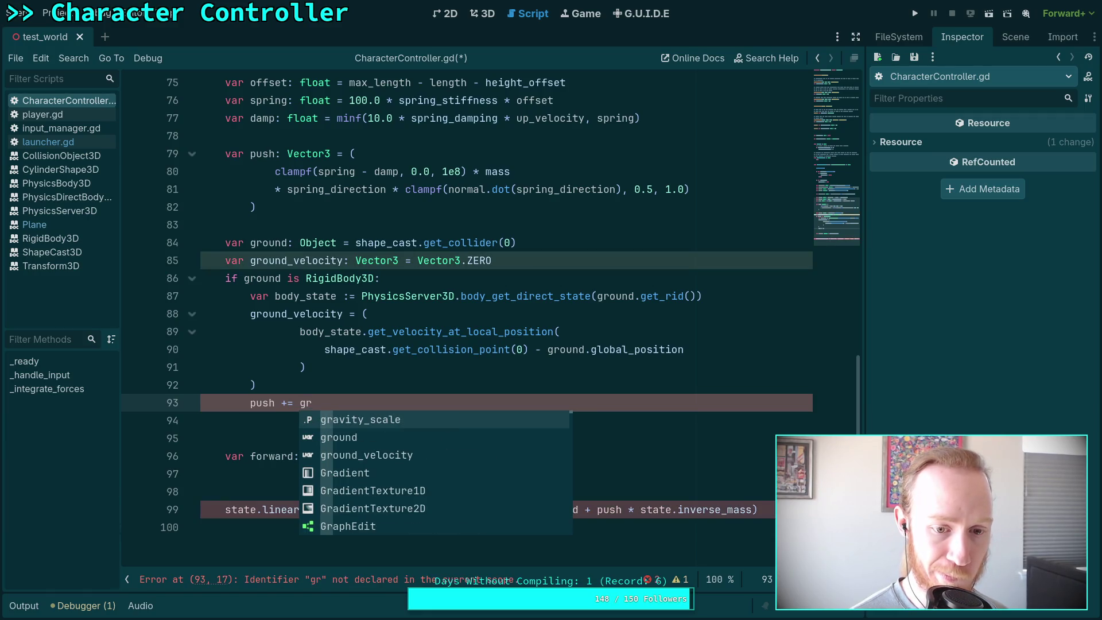
key(Down)
key(Down)
key(Return)
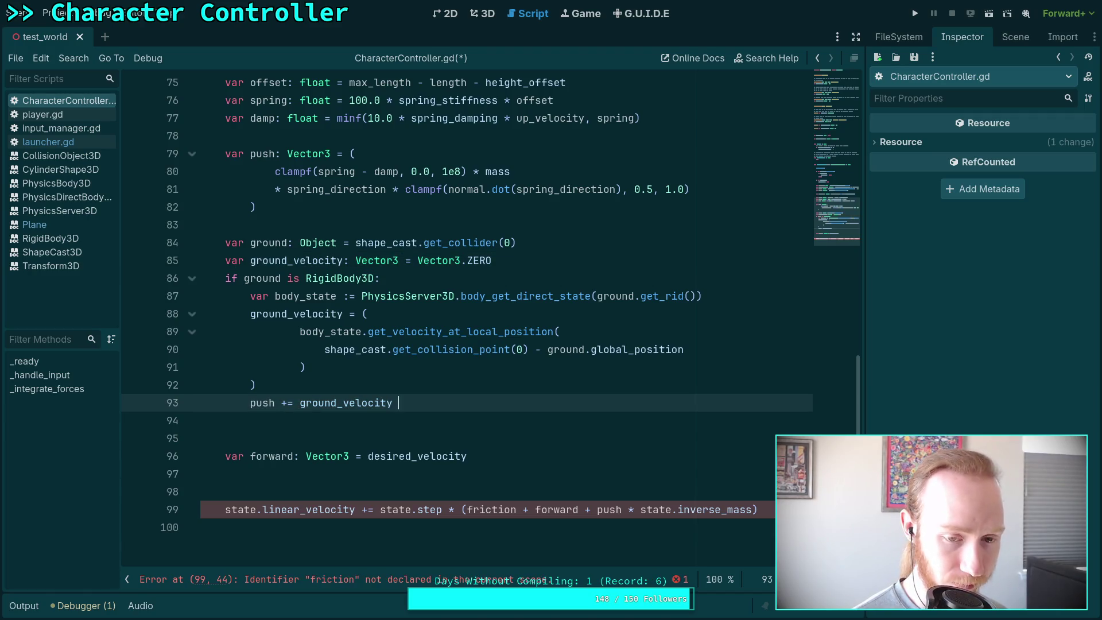
text(*)
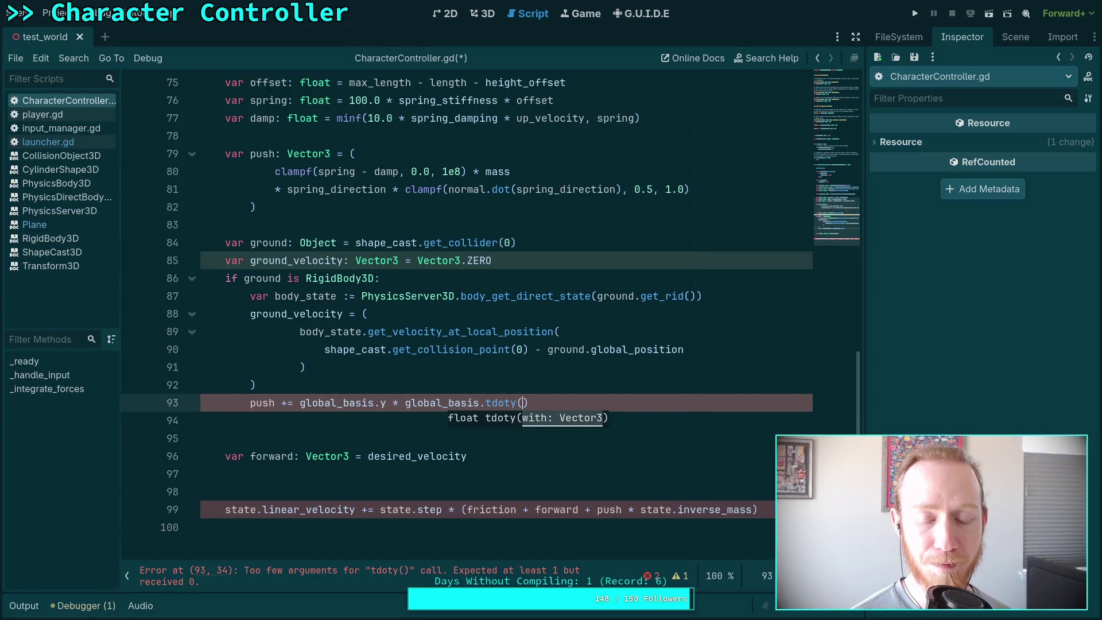
mouse_move(506, 402)
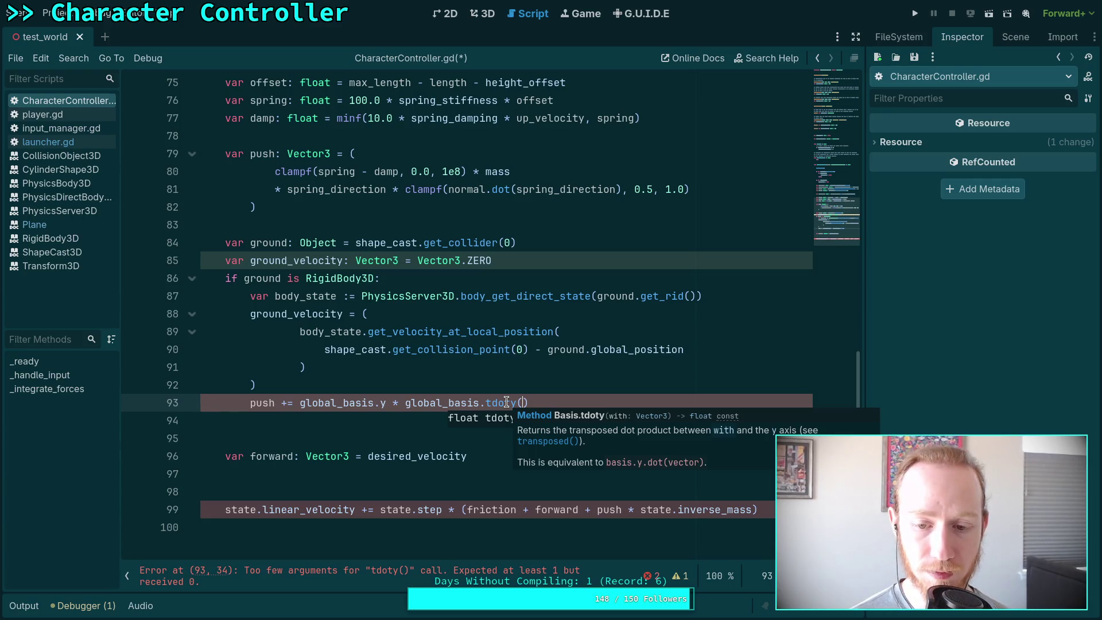
mouse_move(506, 344)
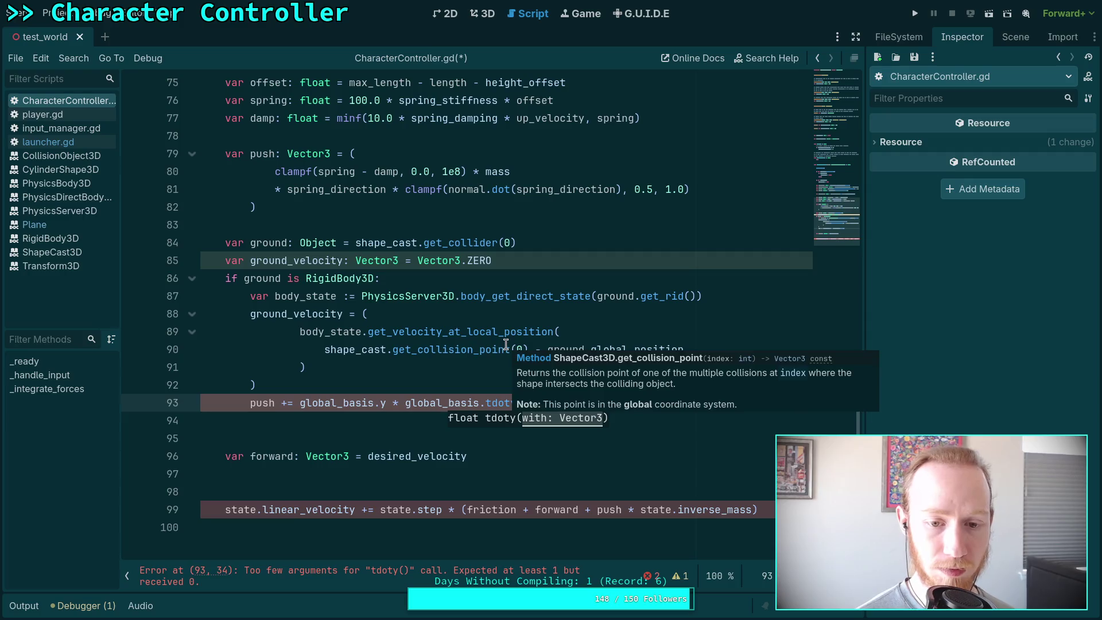
text(grou)
key(Down)
key(Return)
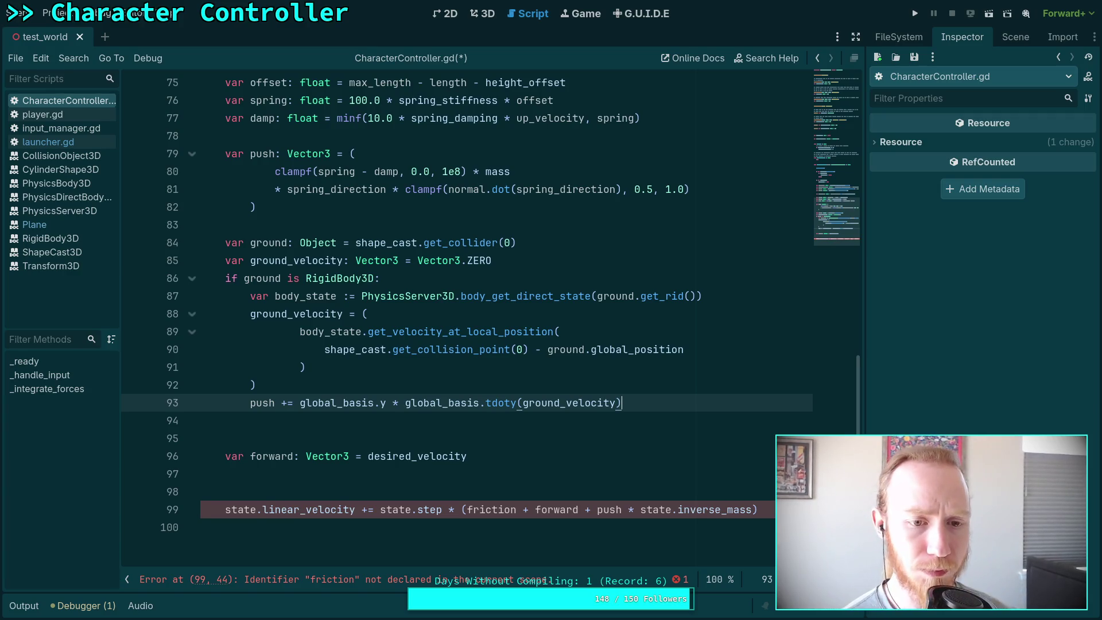
Save the script and remove an extra blank line below the push update.
key(Return)
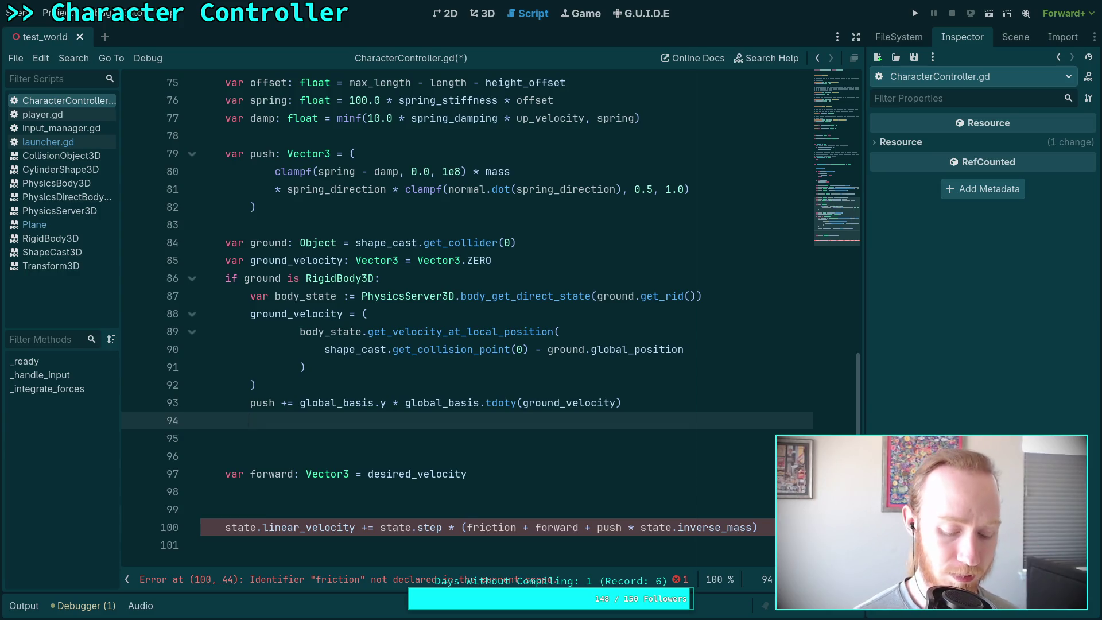
key(ctrl+s)
scroll(506, 343, up, 15)
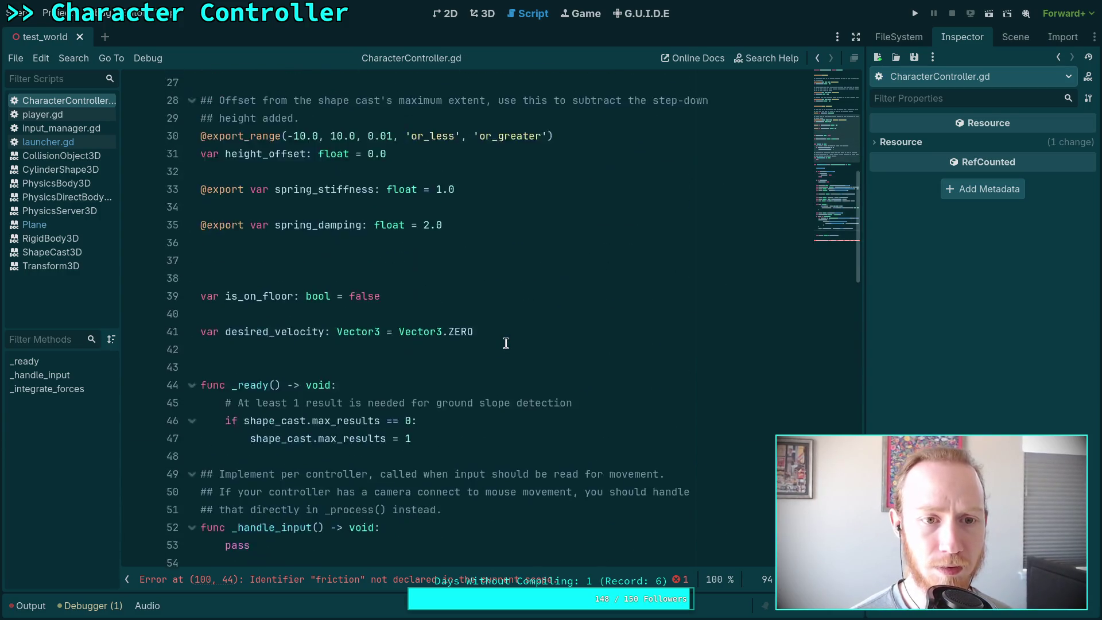
scroll(506, 343, down, 15)
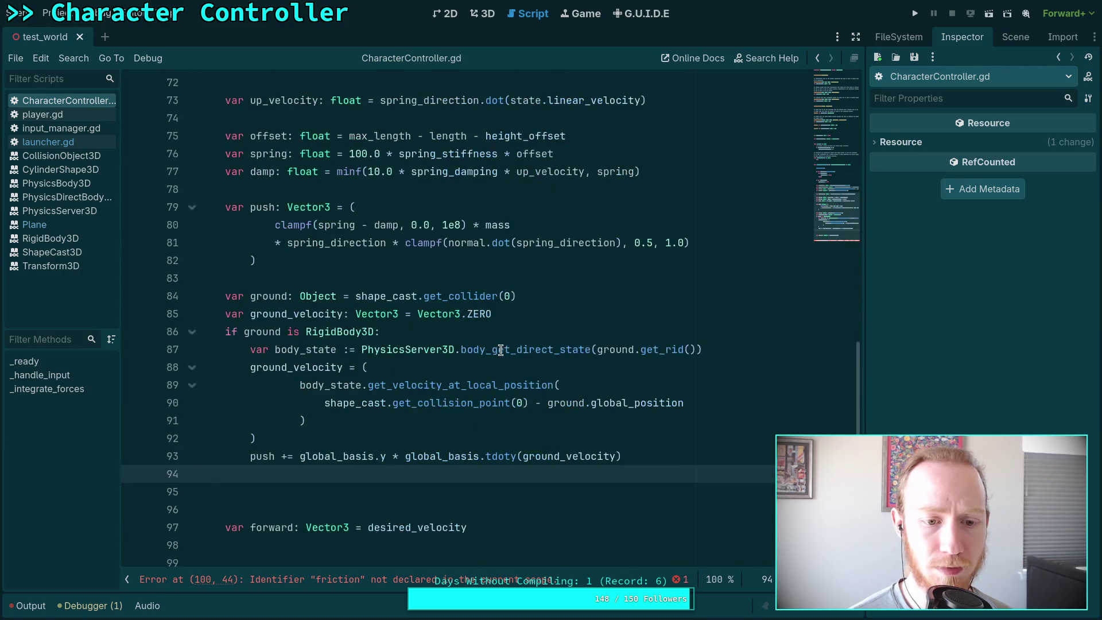
scroll(500, 349, down, 2)
click(477, 368)
key(Tab)
key(Tab)
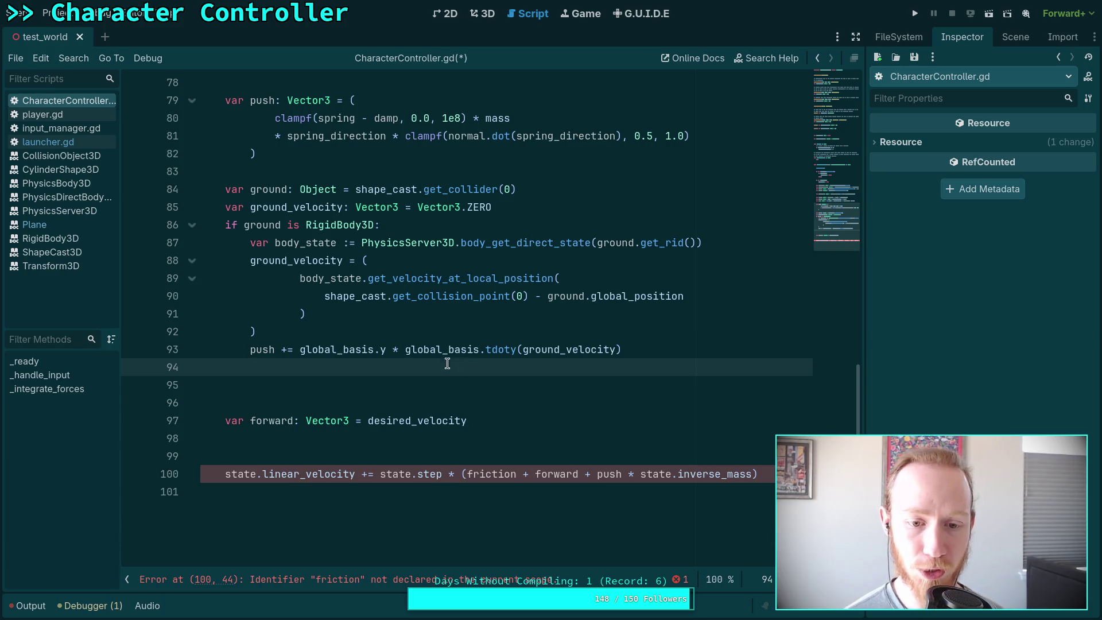
click(462, 397)
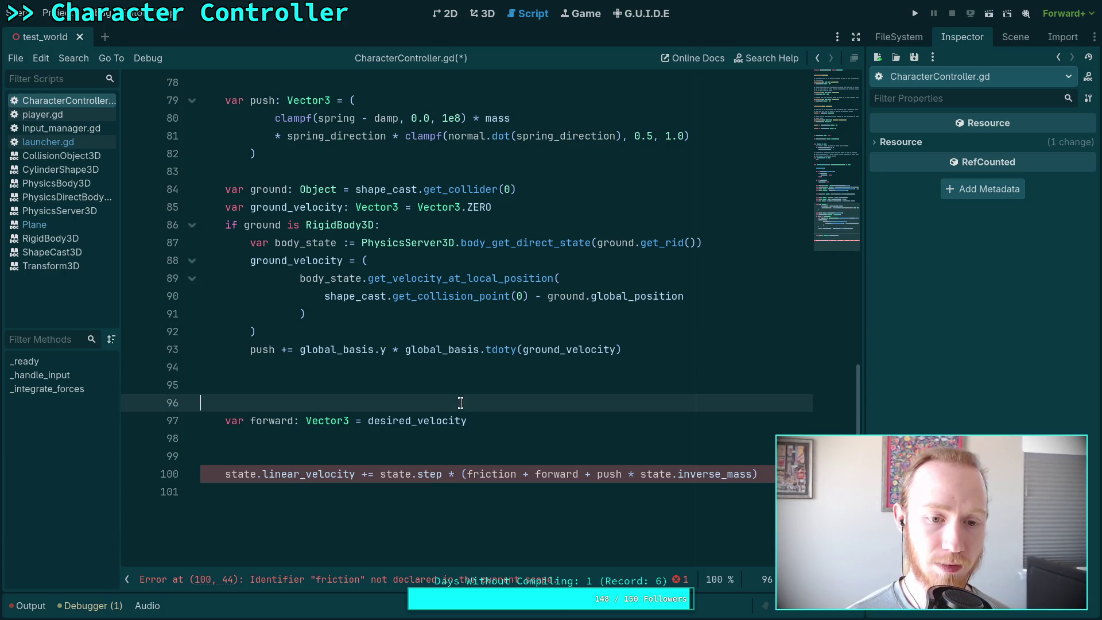
click(426, 384)
key(BackSpace)
key(BackSpace)
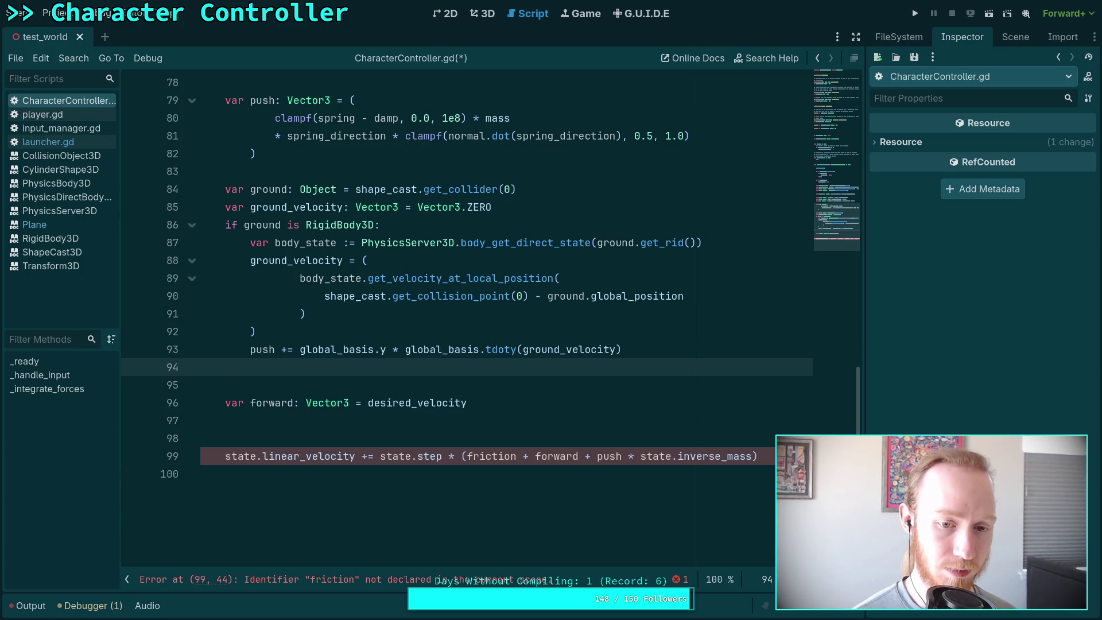
key(Return)
text(gr)
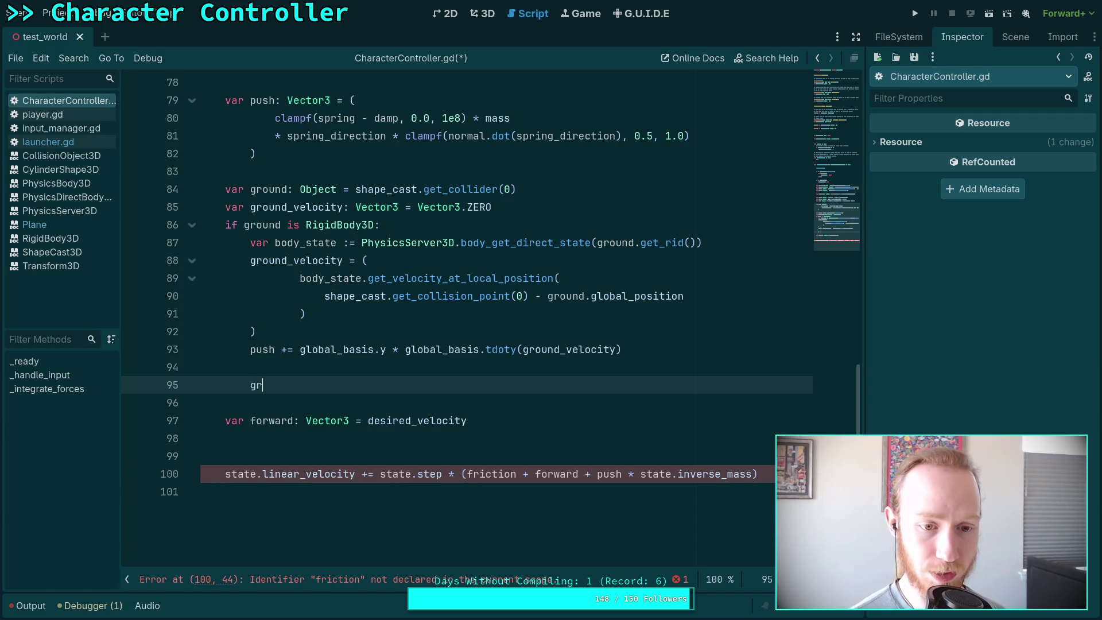
key(Down)
key(Down)
key(Return)
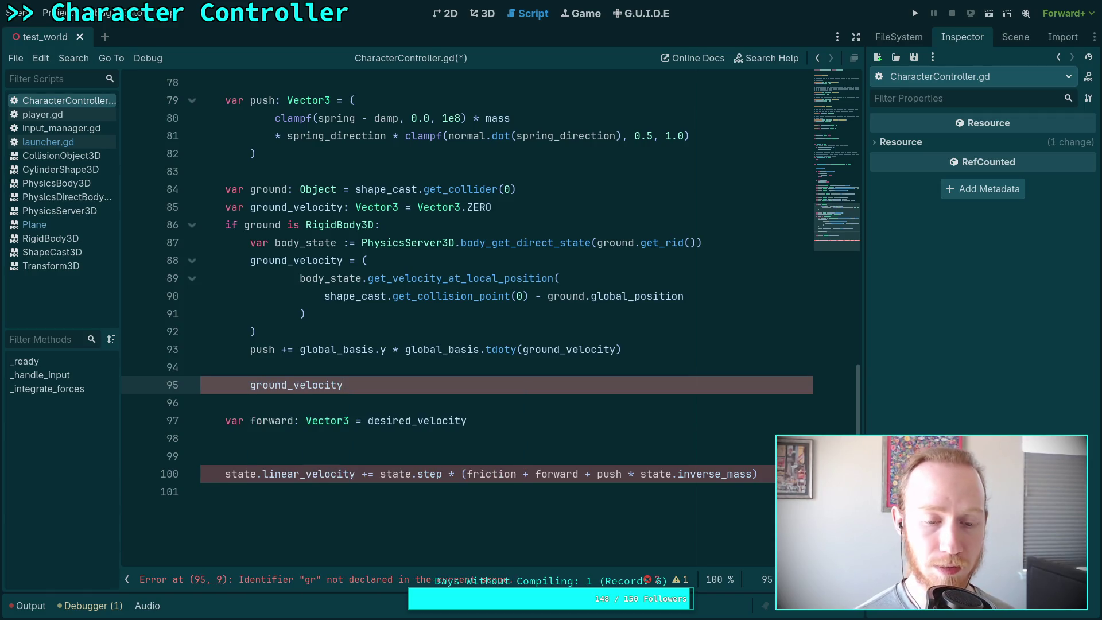
text( -= )
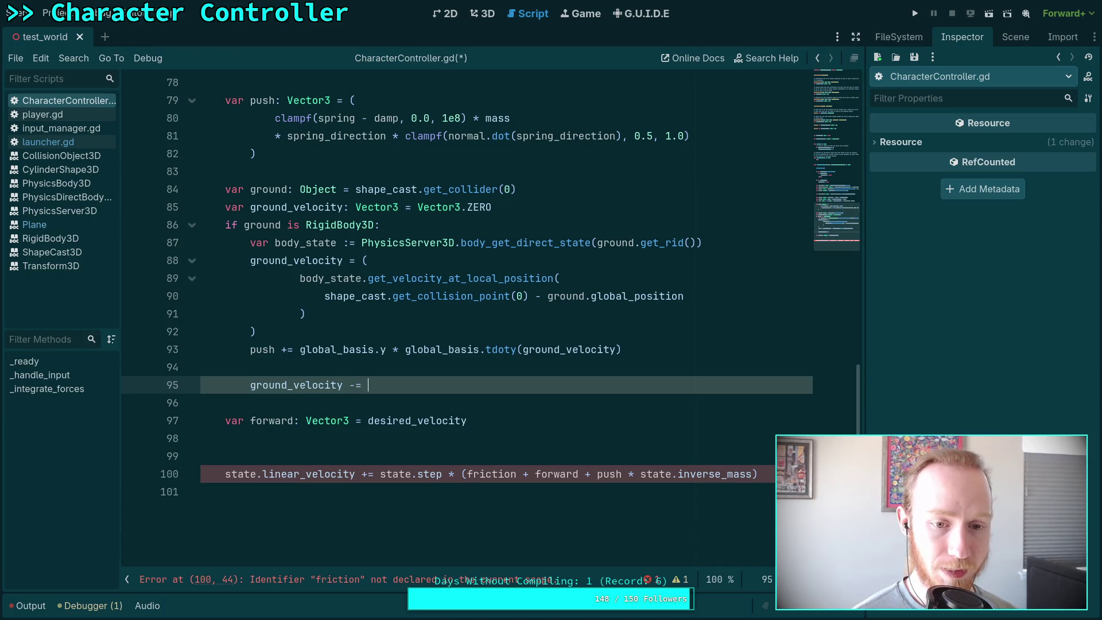
text(state.lin)
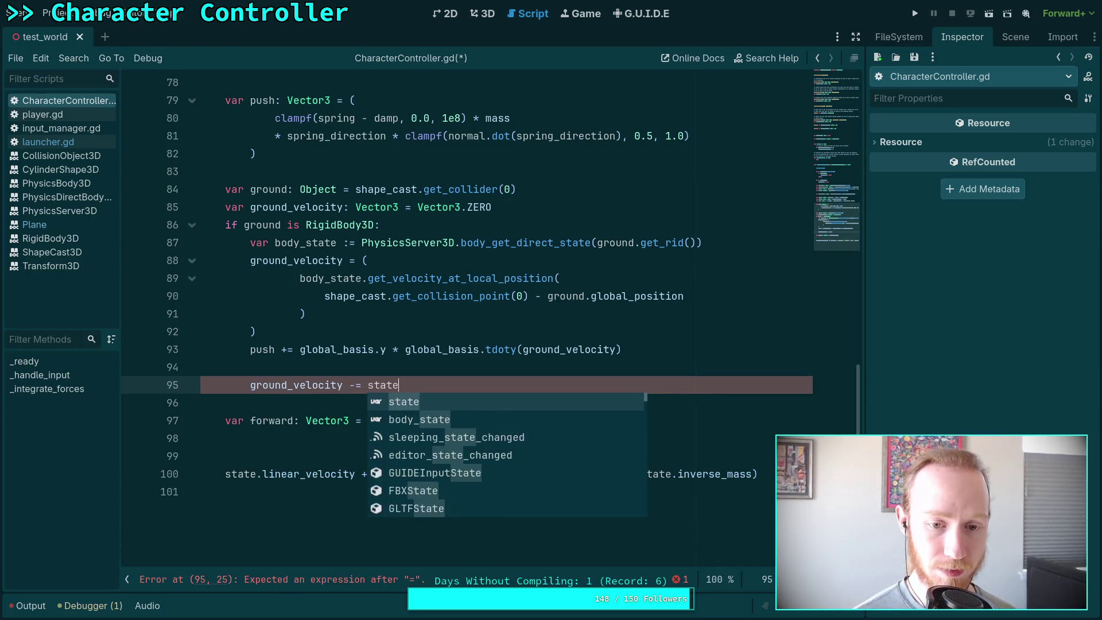
key(Return)
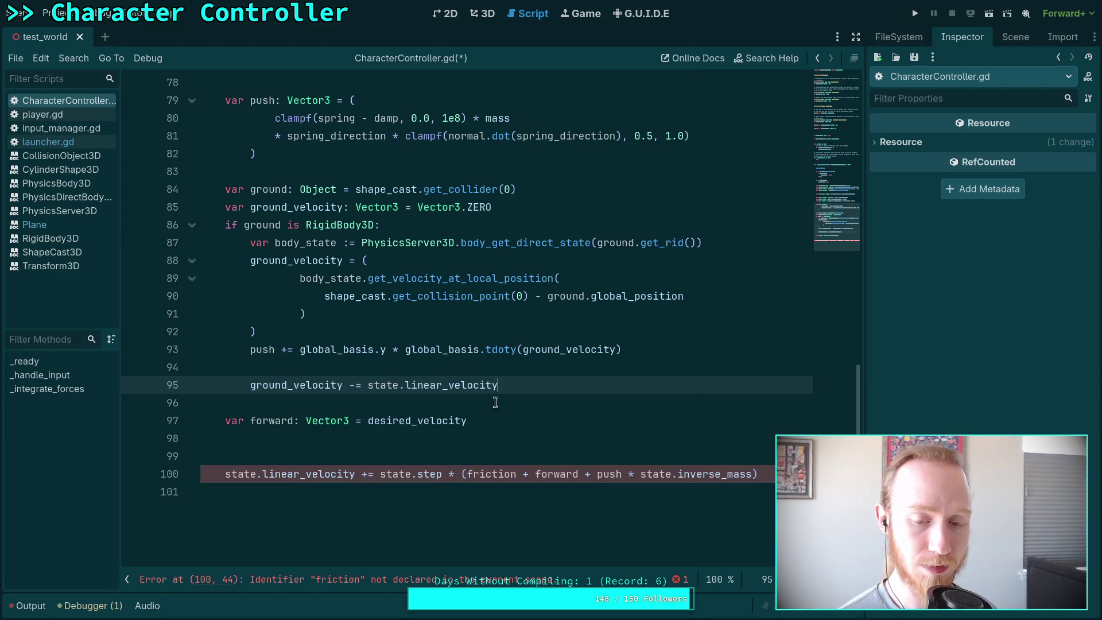
click(520, 419)
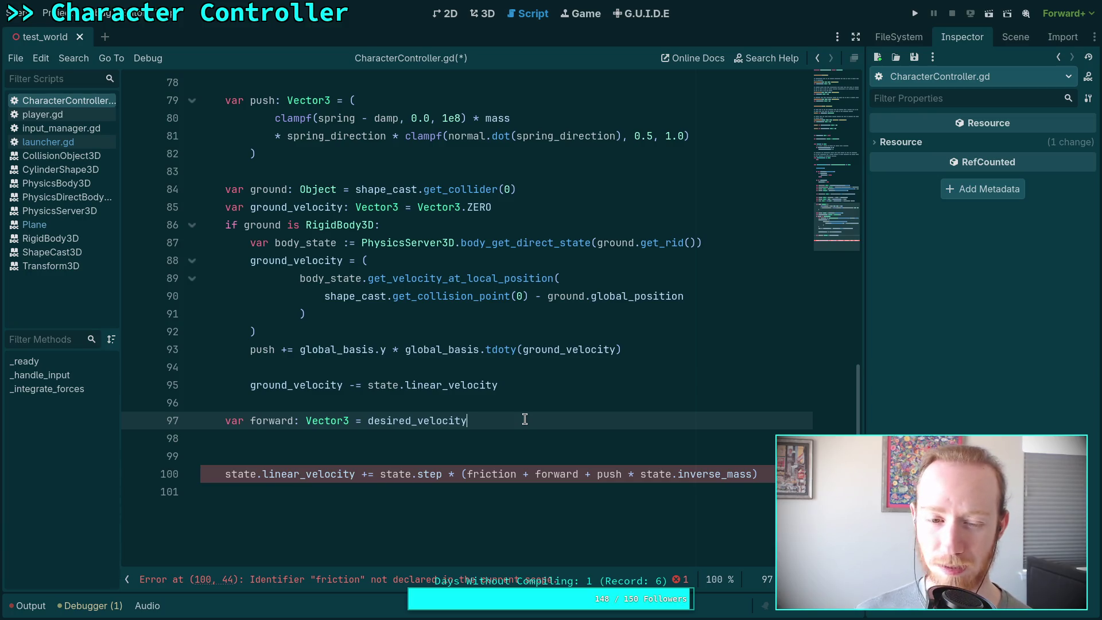
click(352, 384)
key(Delete)
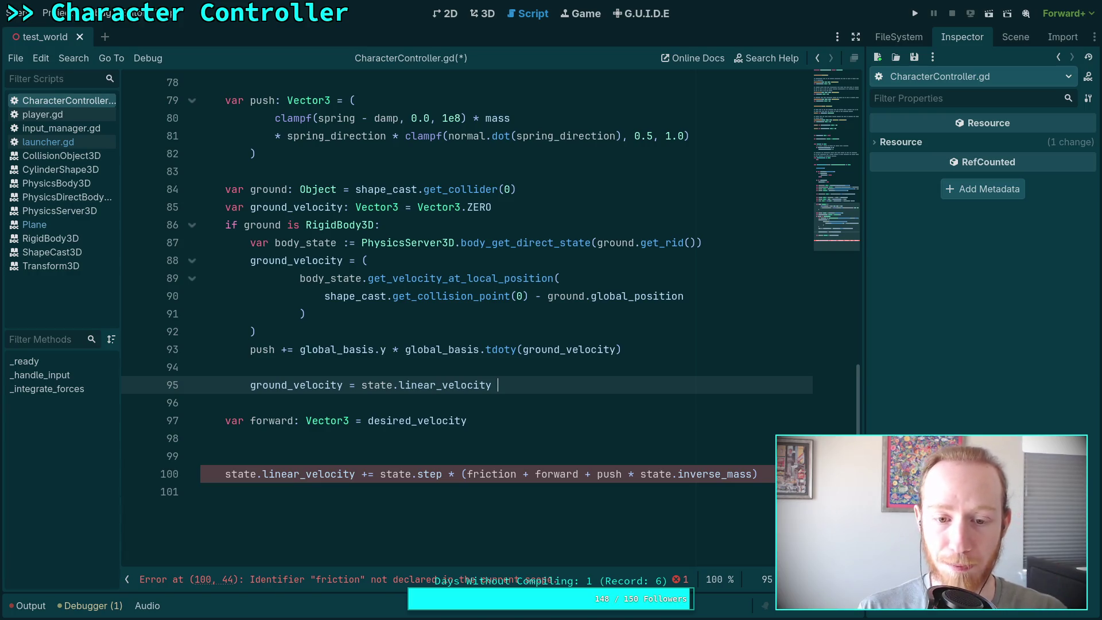
text(- gr)
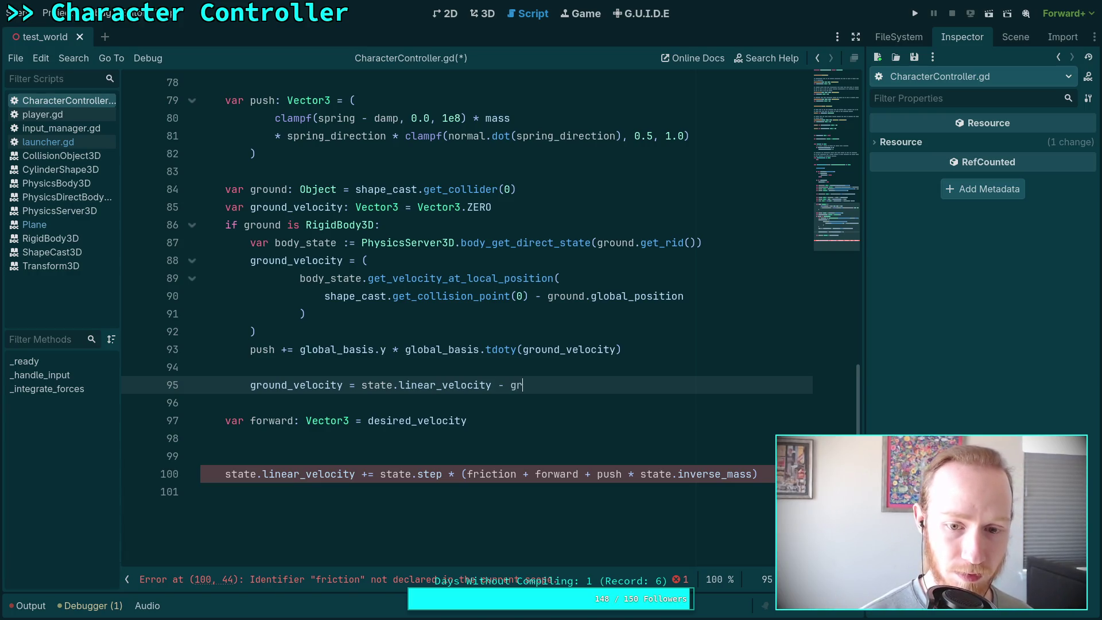
text(ound)
key(Down)
key(Return)
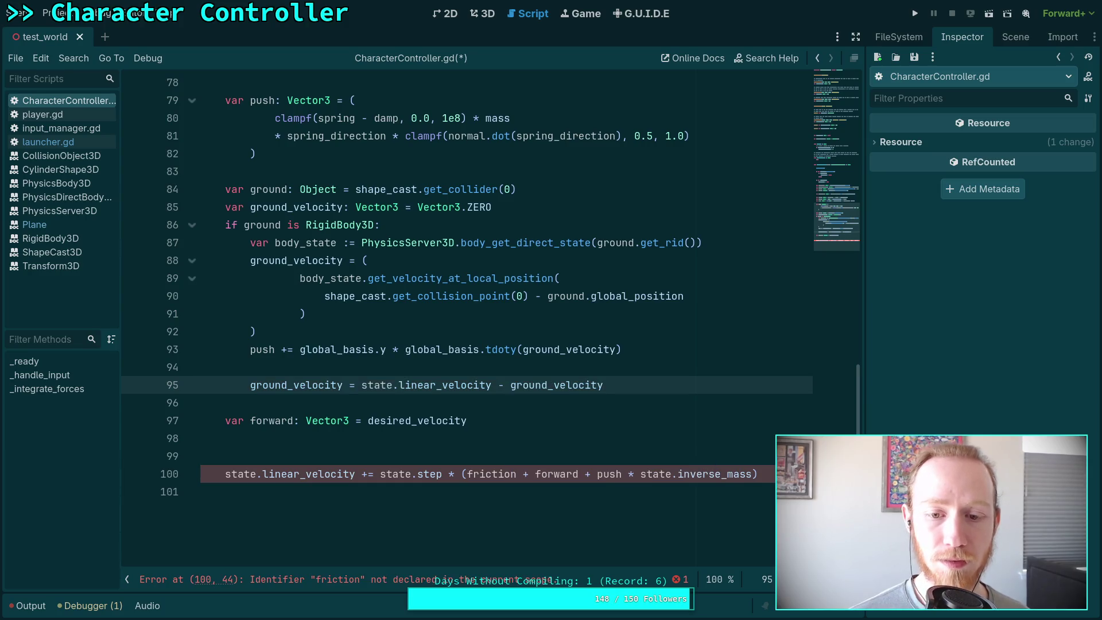
click(505, 384)
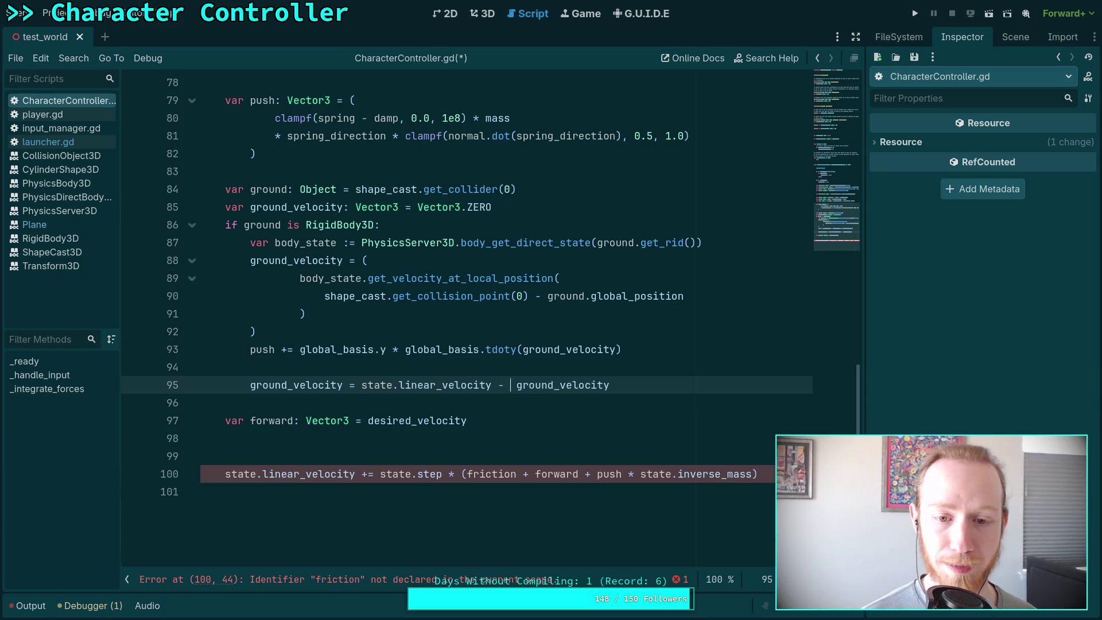
key(BackSpace)
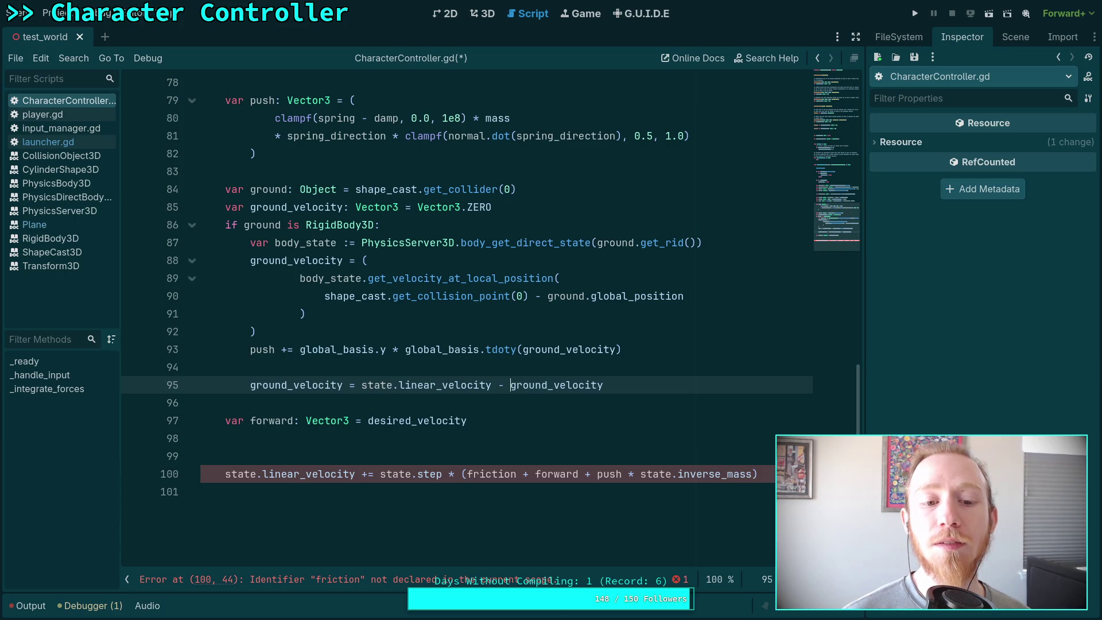
click(535, 333)
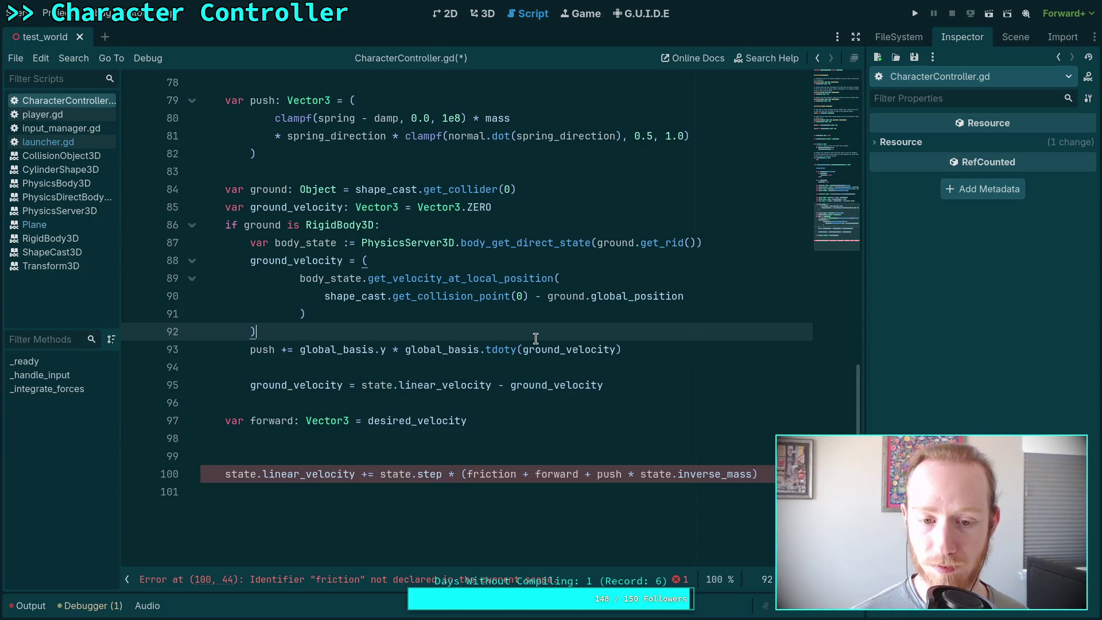
click(612, 384)
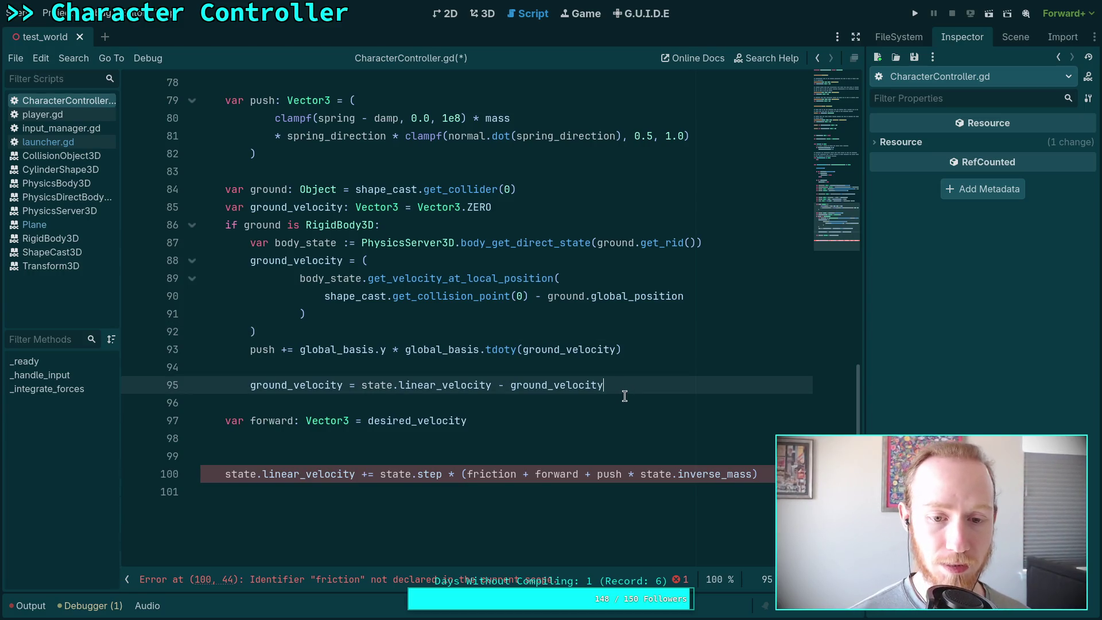
click(586, 384)
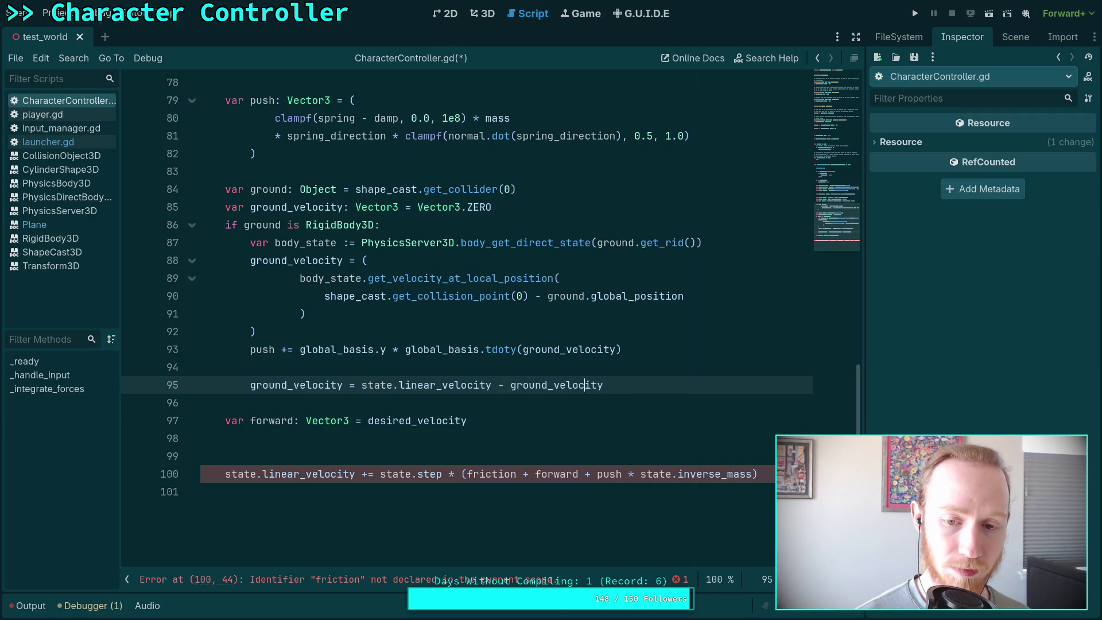
Declare 'var vertical_push: Vector3' holding the up-axis ground velocity expression moved from the push line.
click(304, 349)
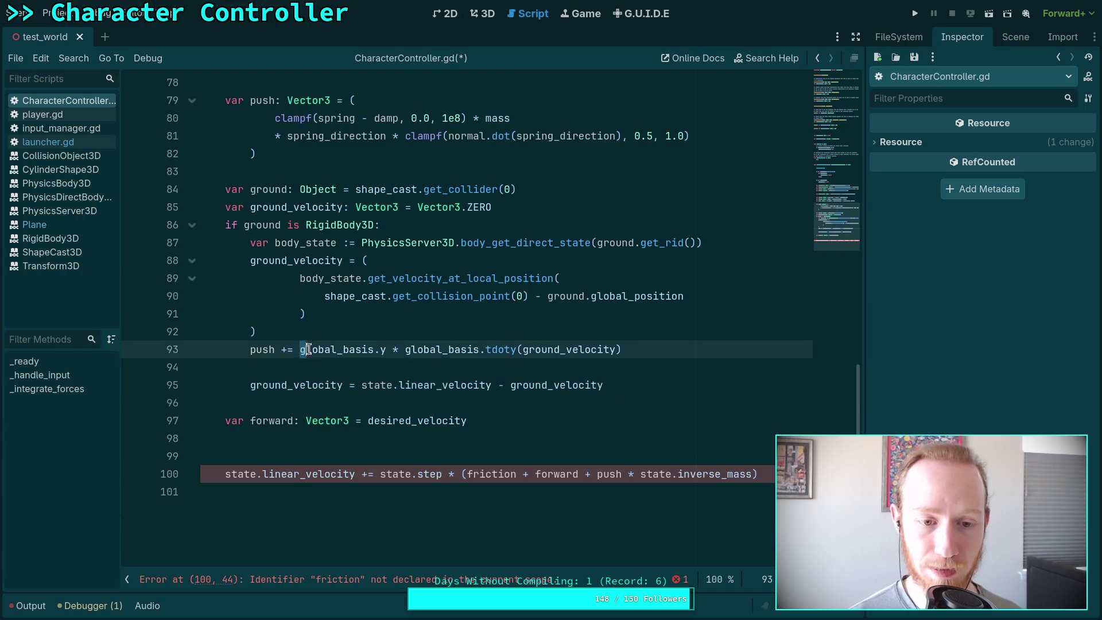
drag(308, 348, 610, 333)
click(601, 335)
key(Return)
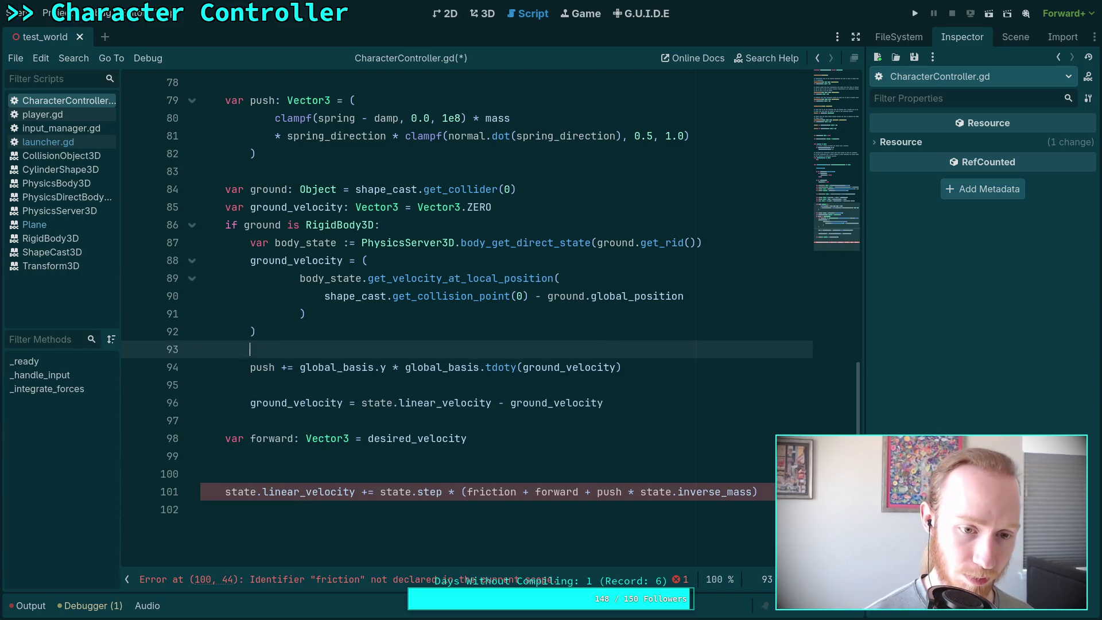
text(var vertical_)
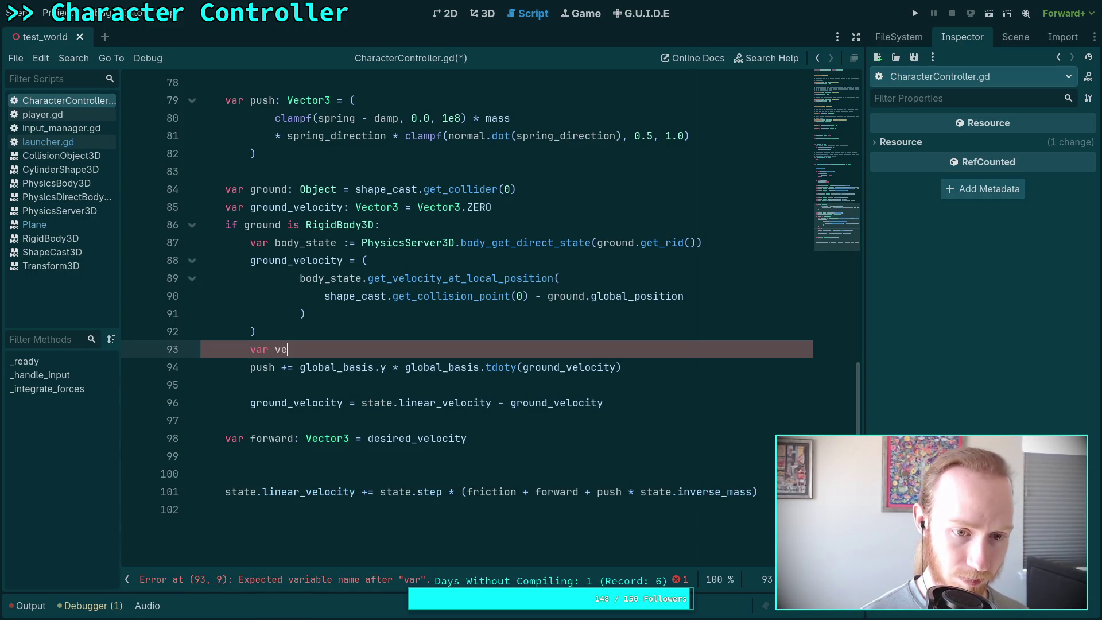
text(p)
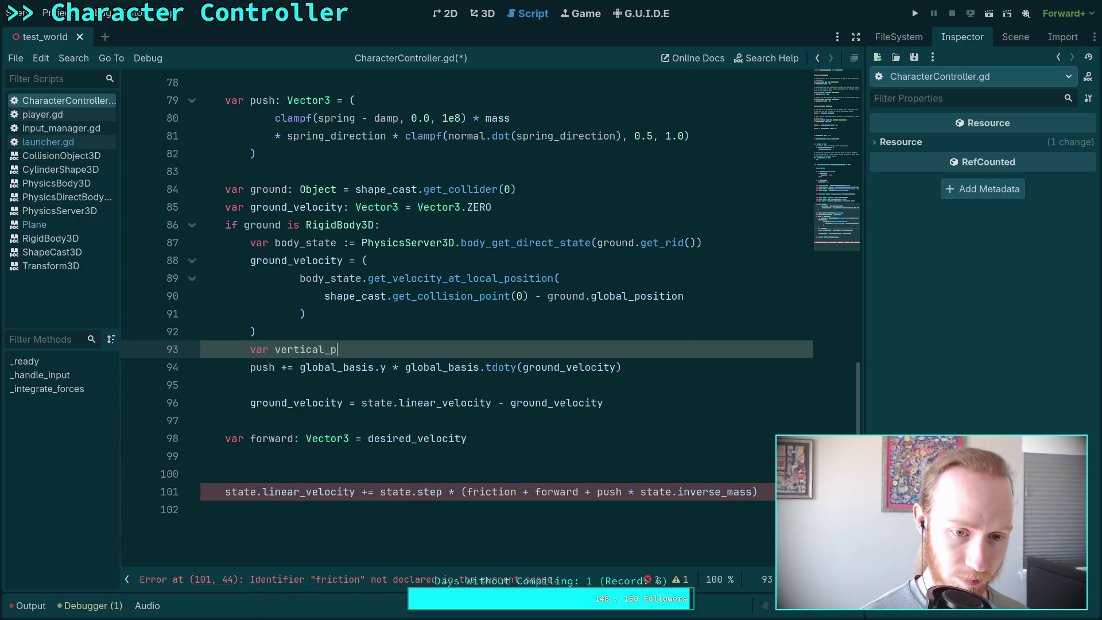
text(ush: Vecter)
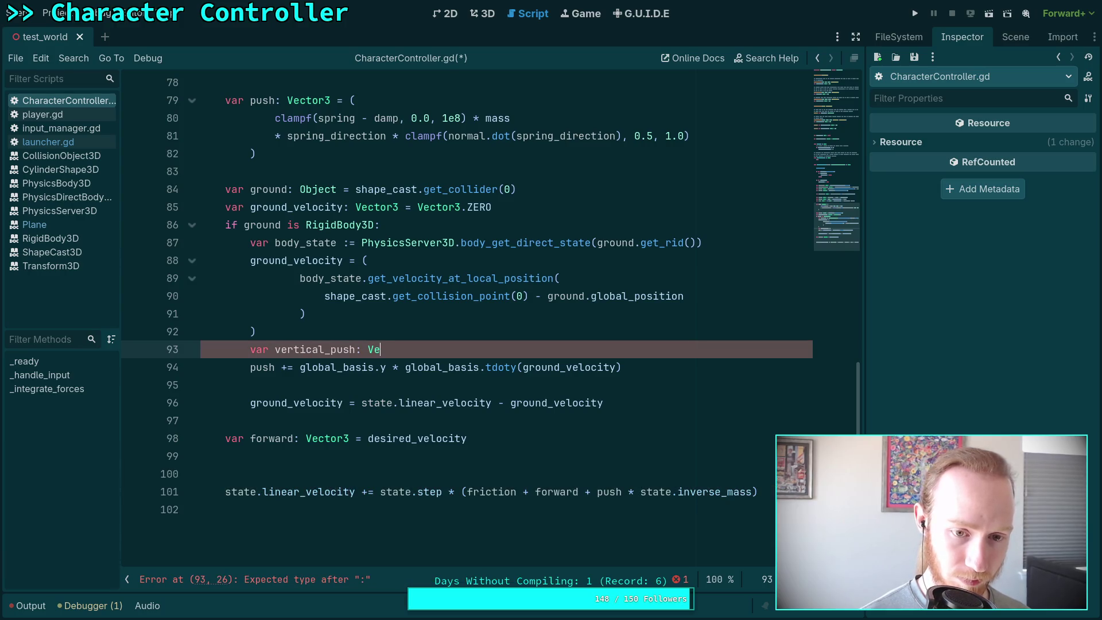
key(BackSpace)
key(BackSpace)
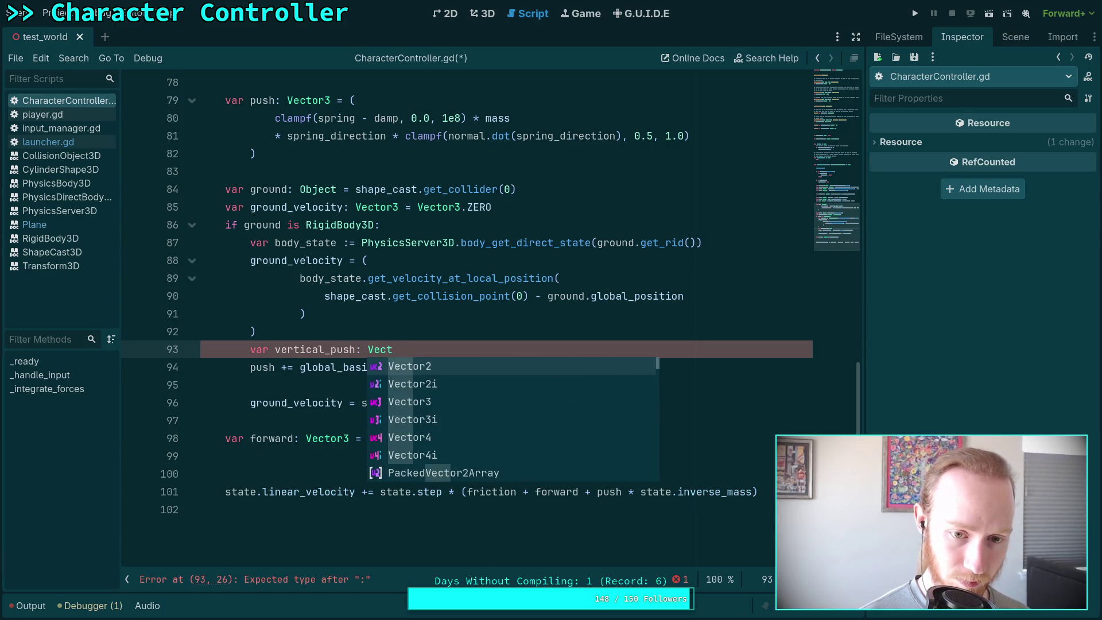
text(or3 =)
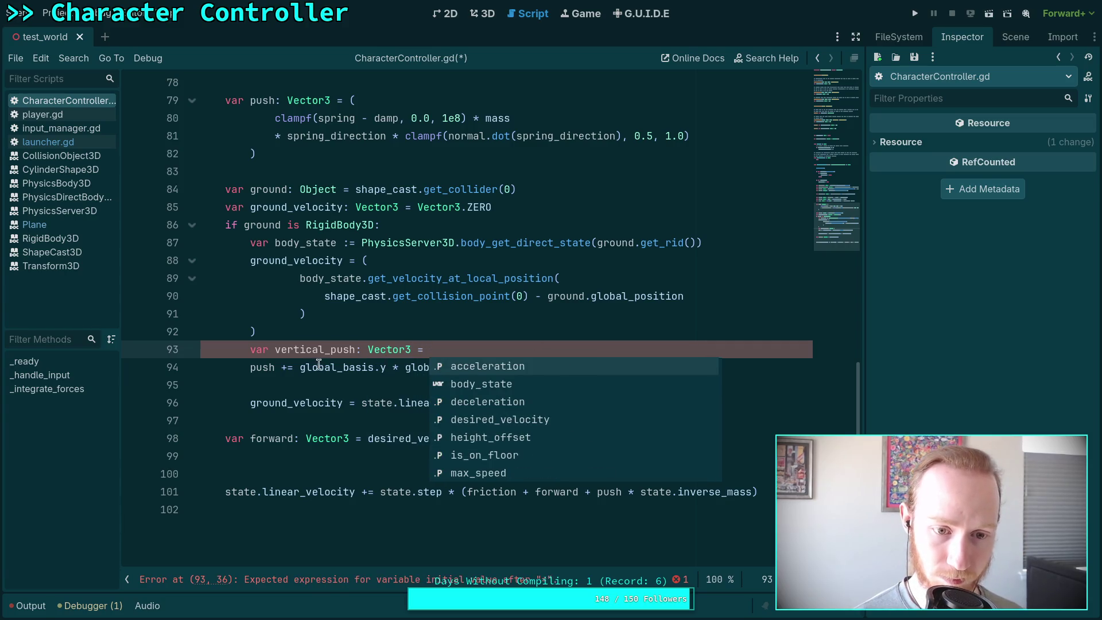
drag(299, 367, 649, 367)
key(ctrl+c)
key(BackSpace)
click(538, 347)
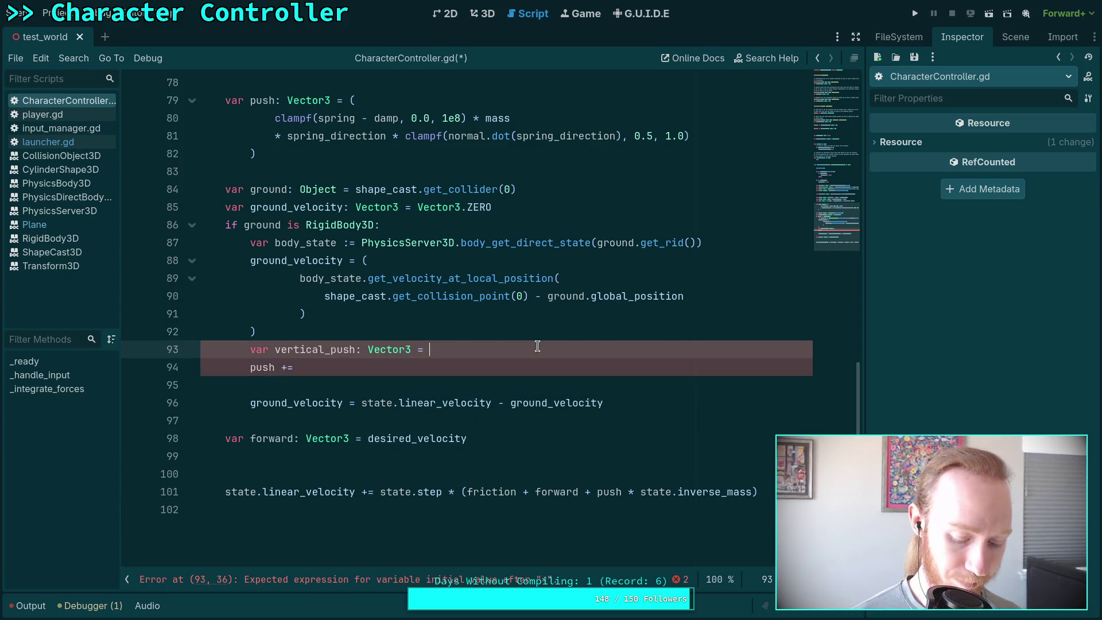
key(ctrl+v)
Make the push line 'push += vertical_push' and wrap line 96's term as '(ground_velocity - vertical_push)'.
click(542, 365)
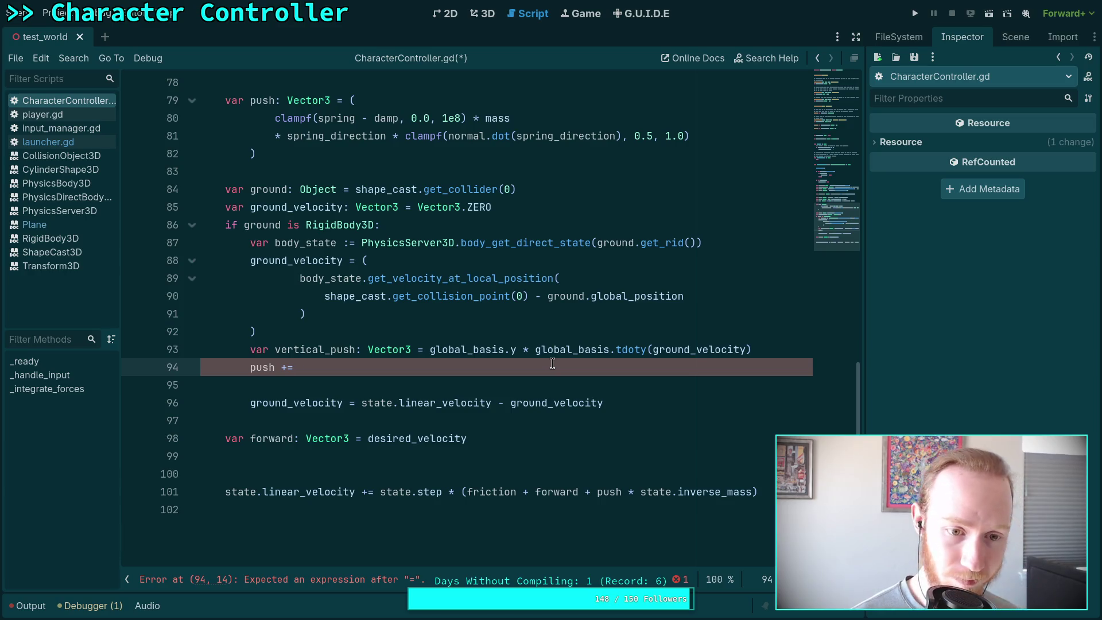
text( ver)
key(Return)
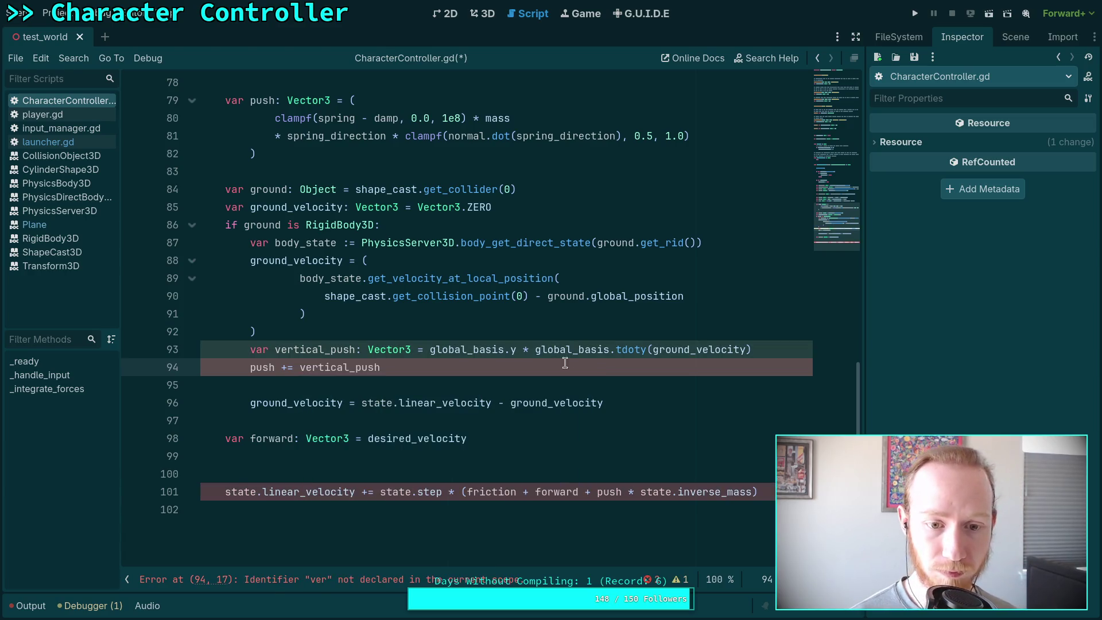
click(628, 404)
key(Left)
key(Left)
key(Left)
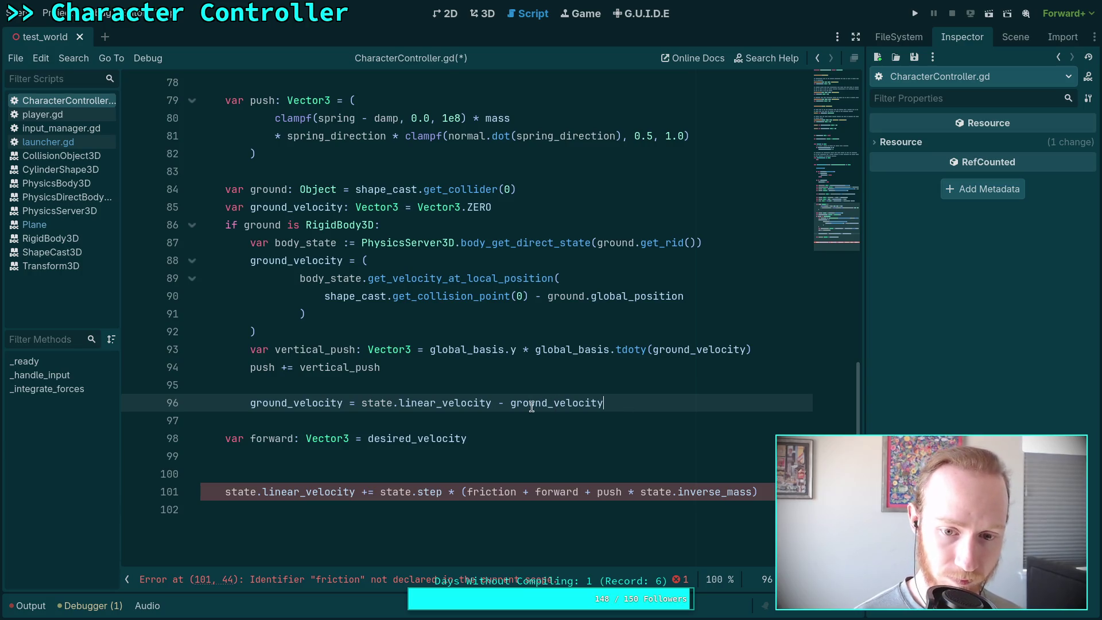
text(()
key(End)
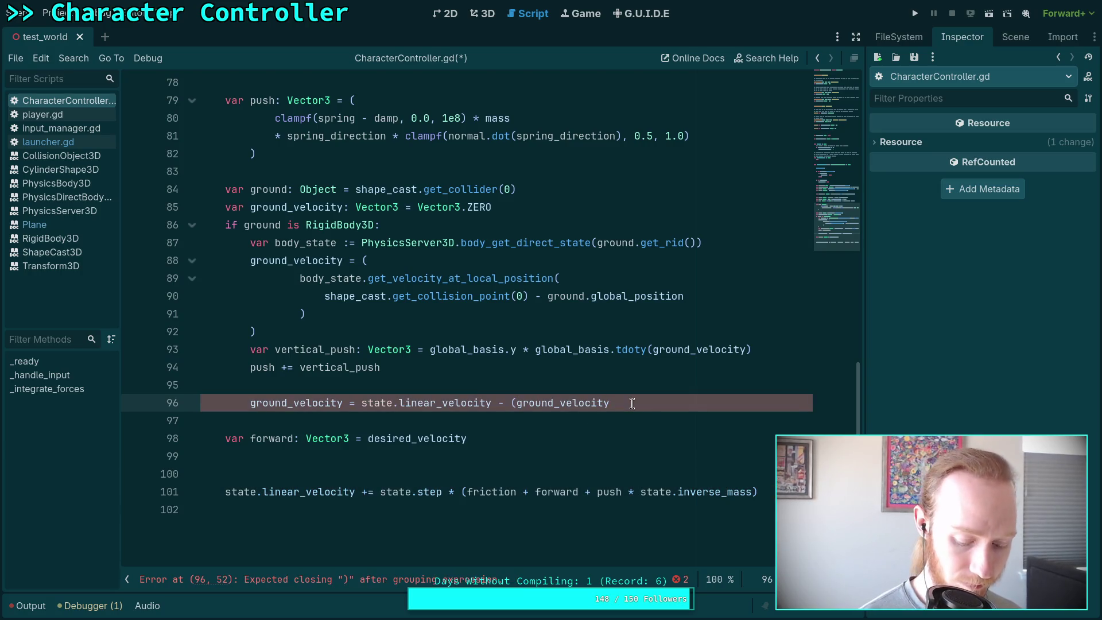
text(- vert)
key(Return)
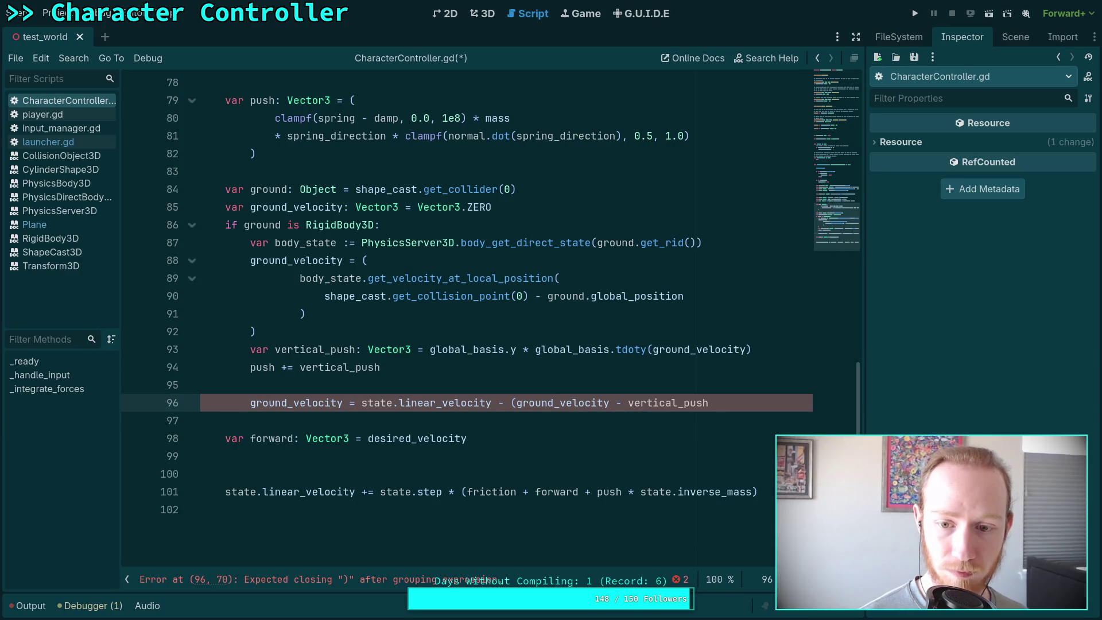
text())
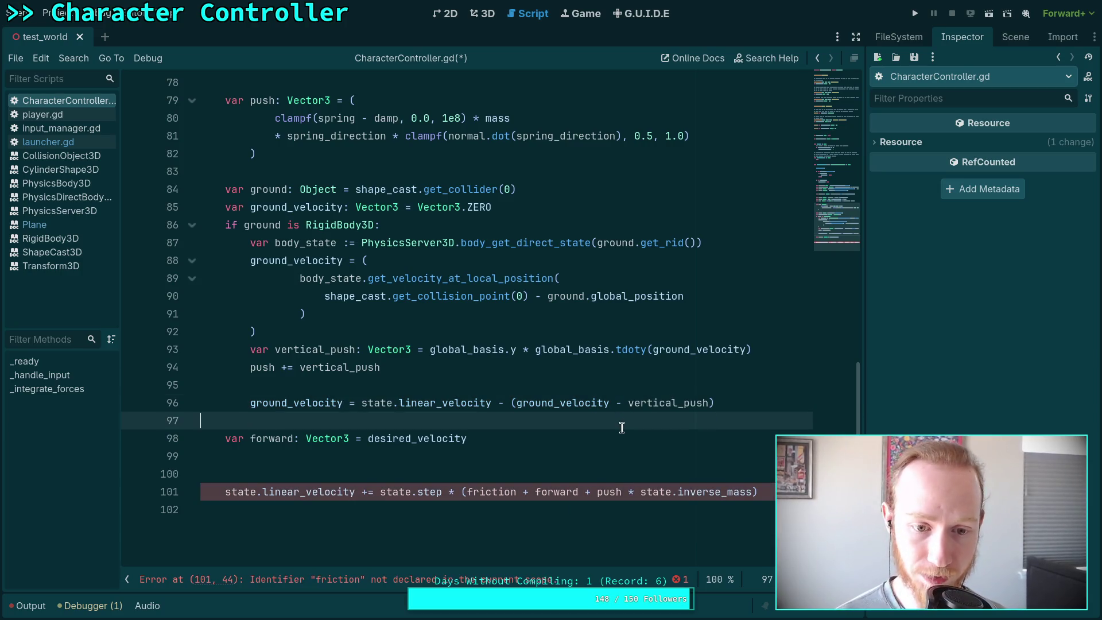
click(621, 426)
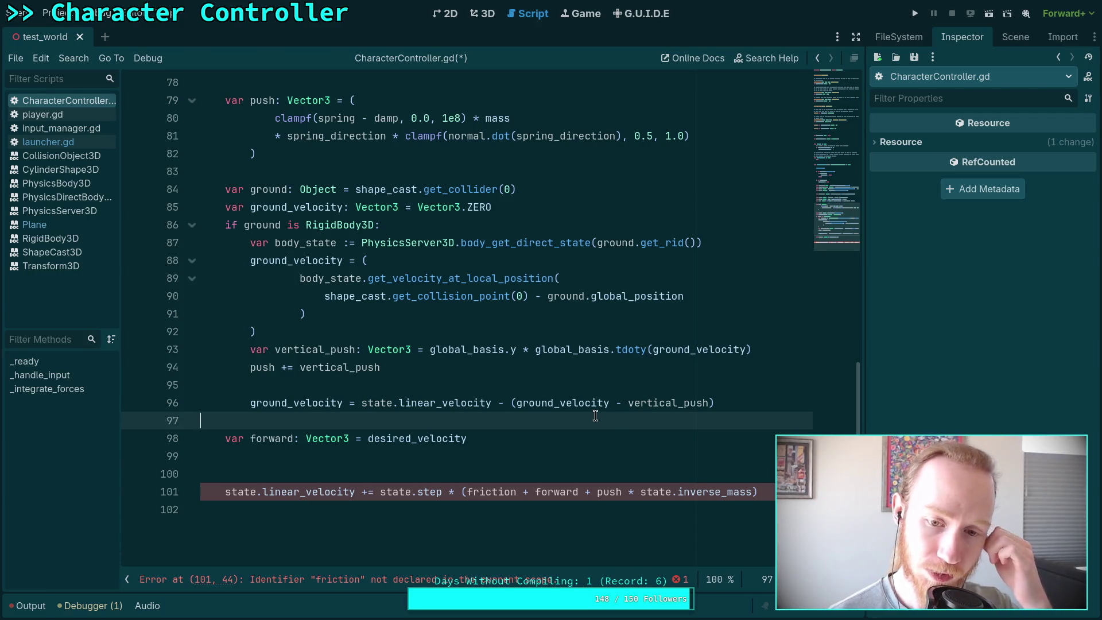
scroll(593, 418, down, 1)
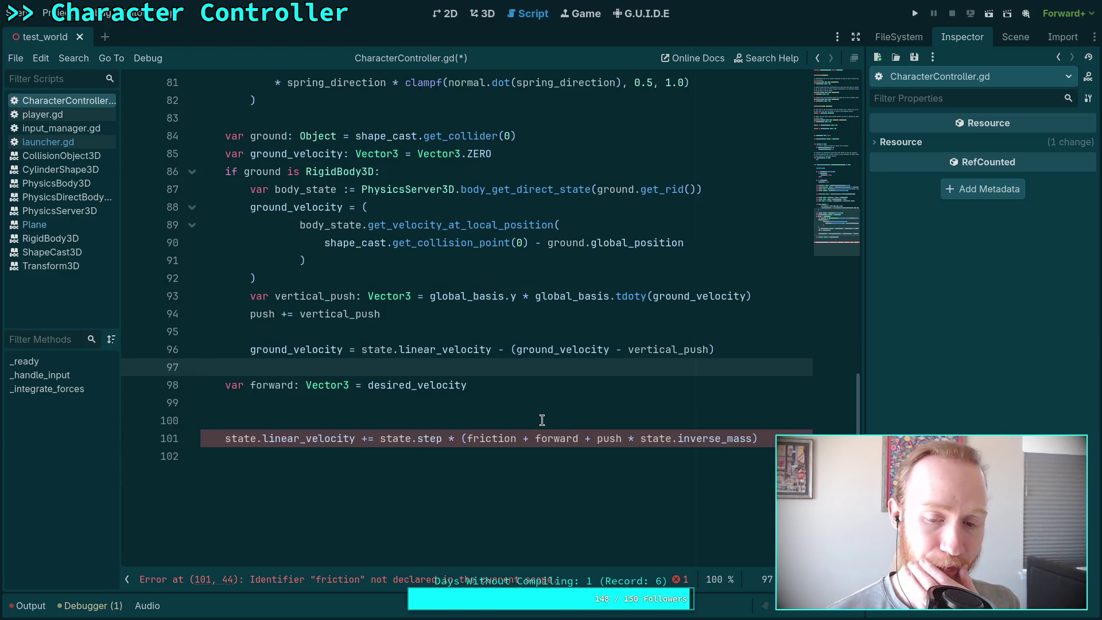
scroll(542, 421, up, 1)
click(486, 453)
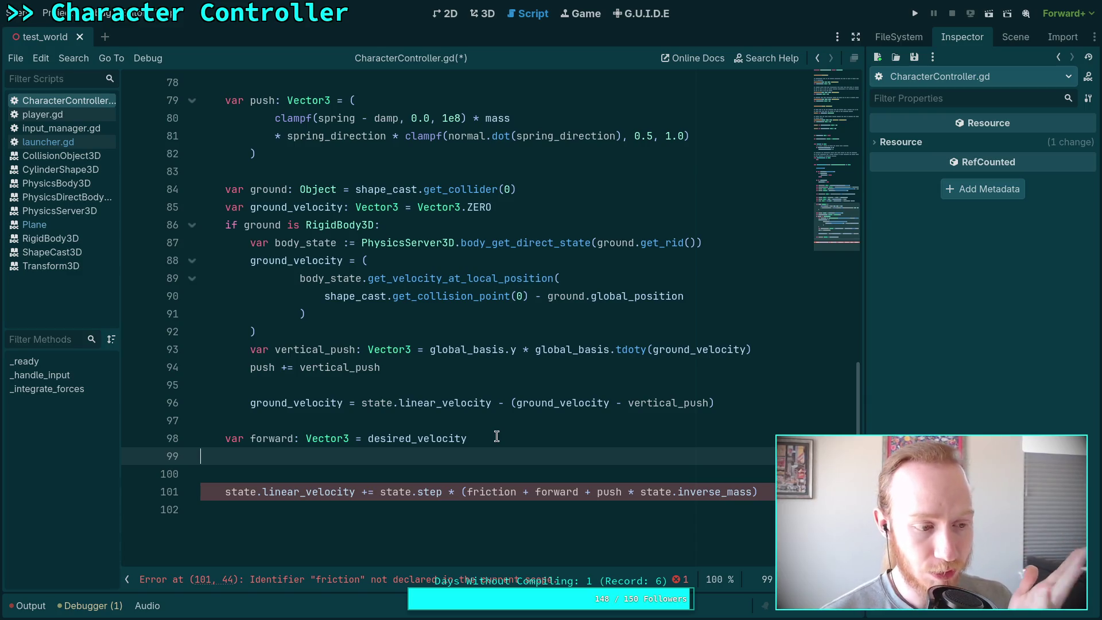
click(503, 446)
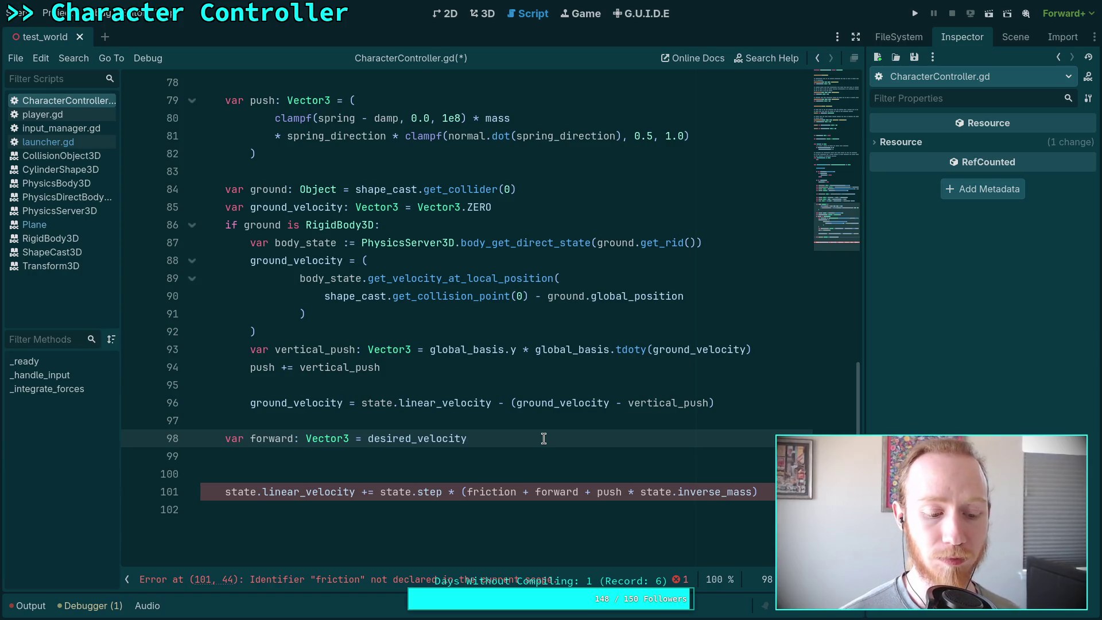
Rewrite line 98 as 'var forward: Vector3' and add 'var friction: Vector3' below it.
key(BackSpace)
key(BackSpace)
key(BackSpace)
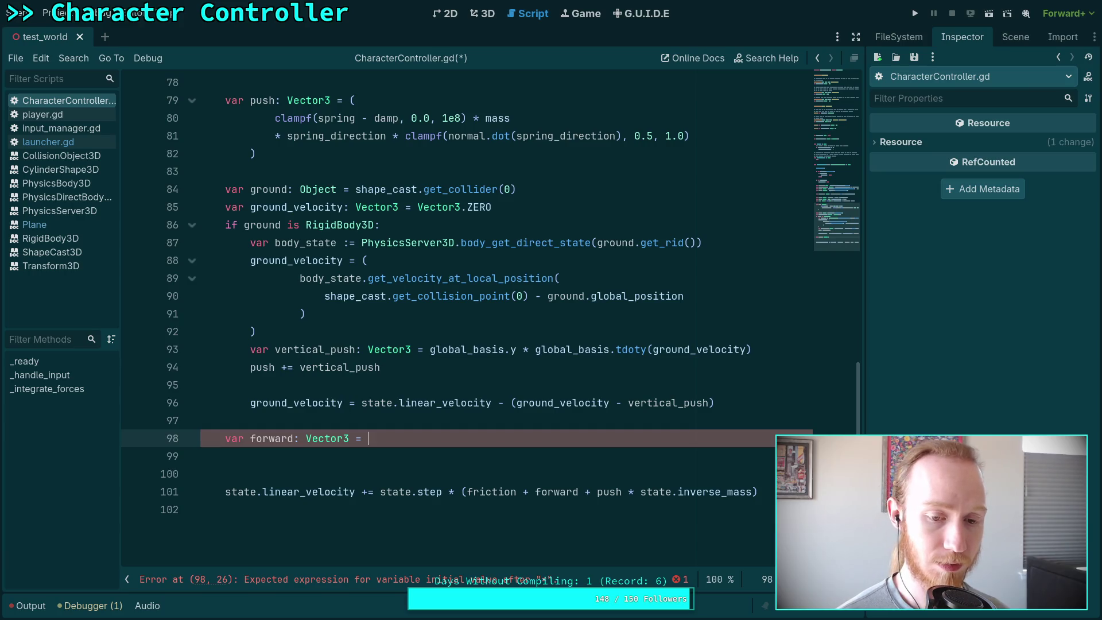
key(BackSpace)
key(BackSpace)
key(BackSpace)
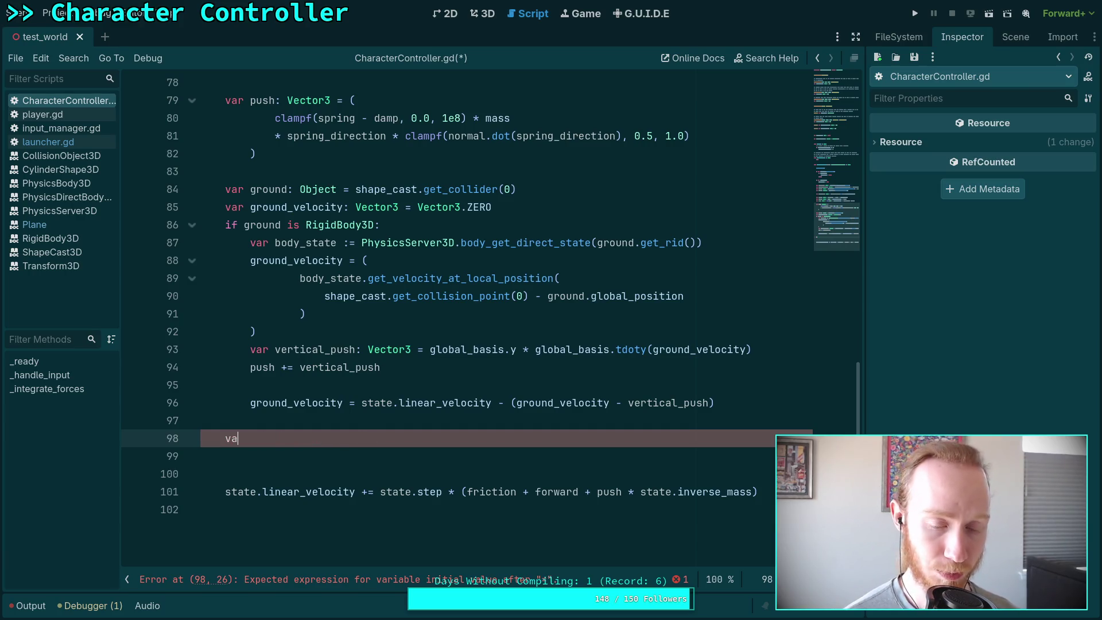
text(r forward: Vector)
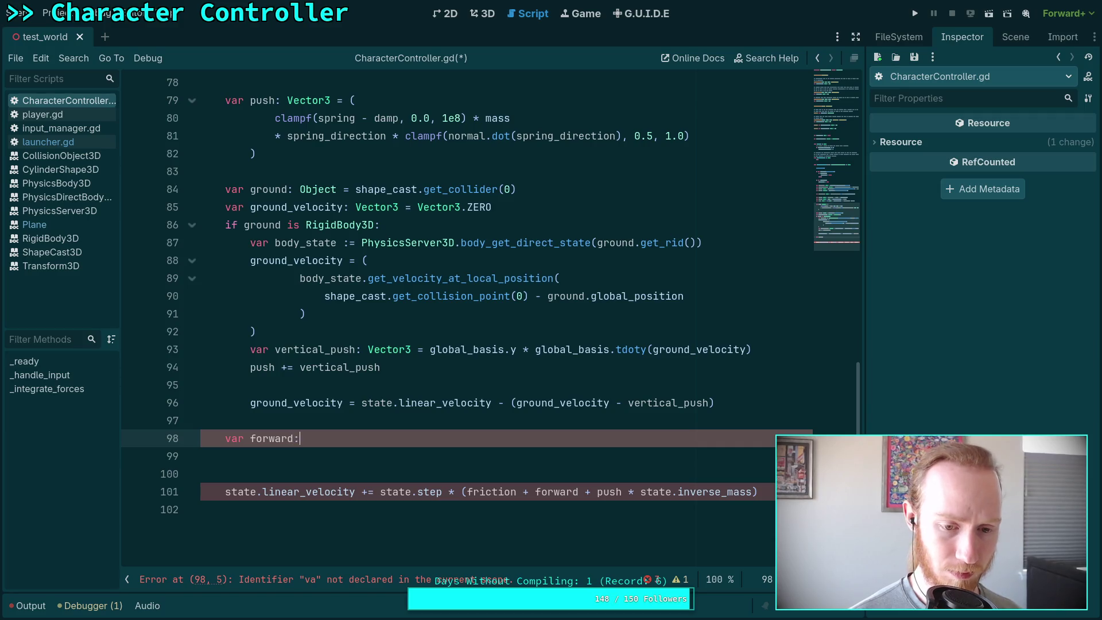
text(3)
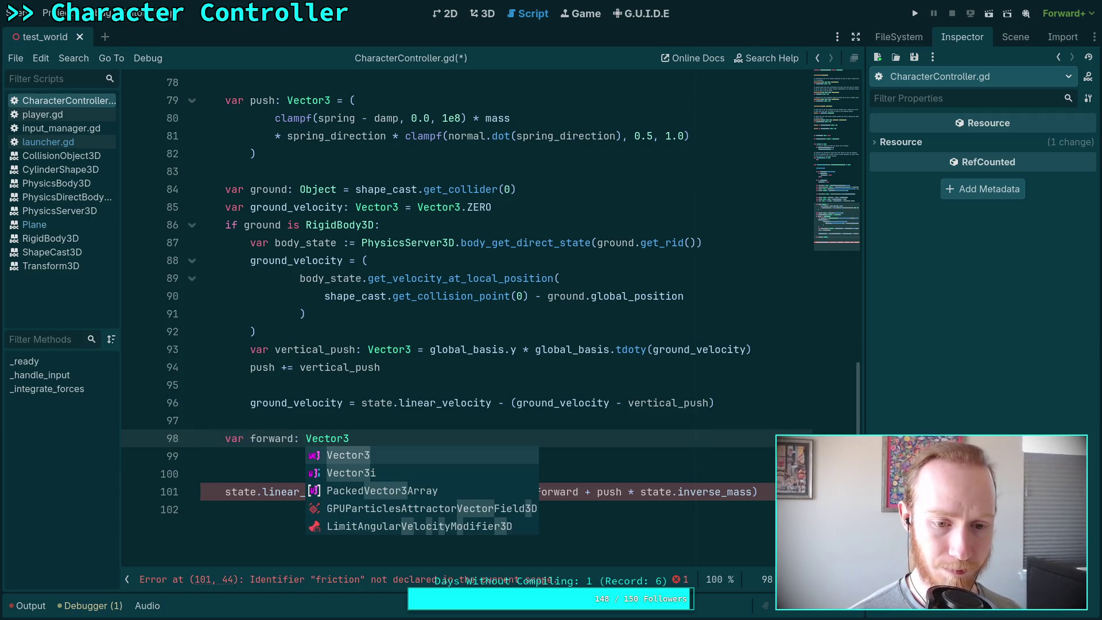
key(Return)
key(Return)
text(var f)
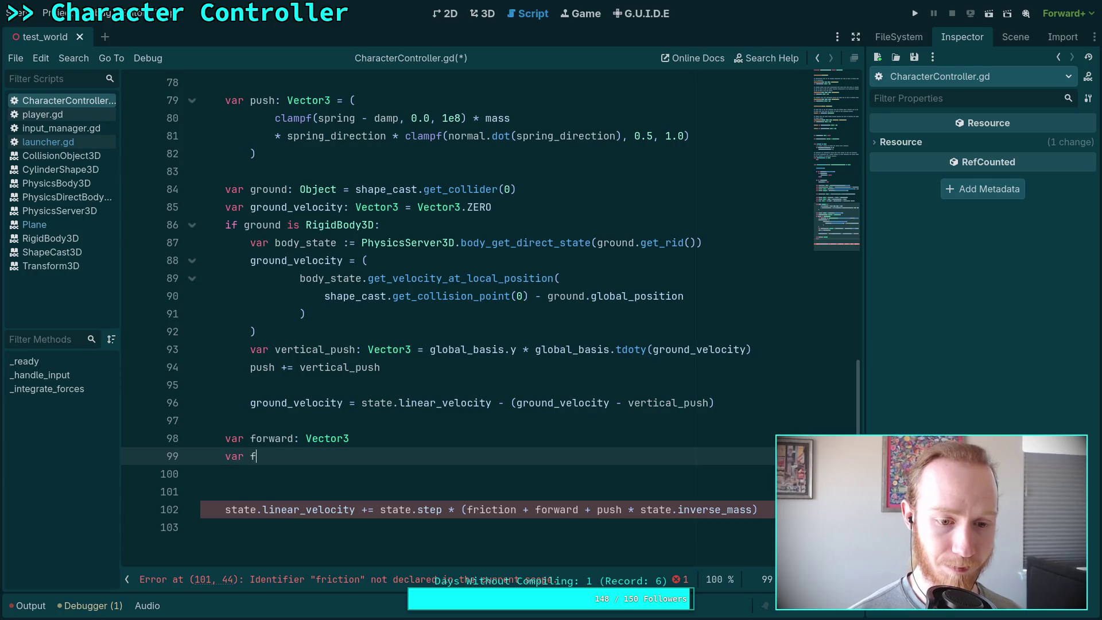
text(riction: Ve)
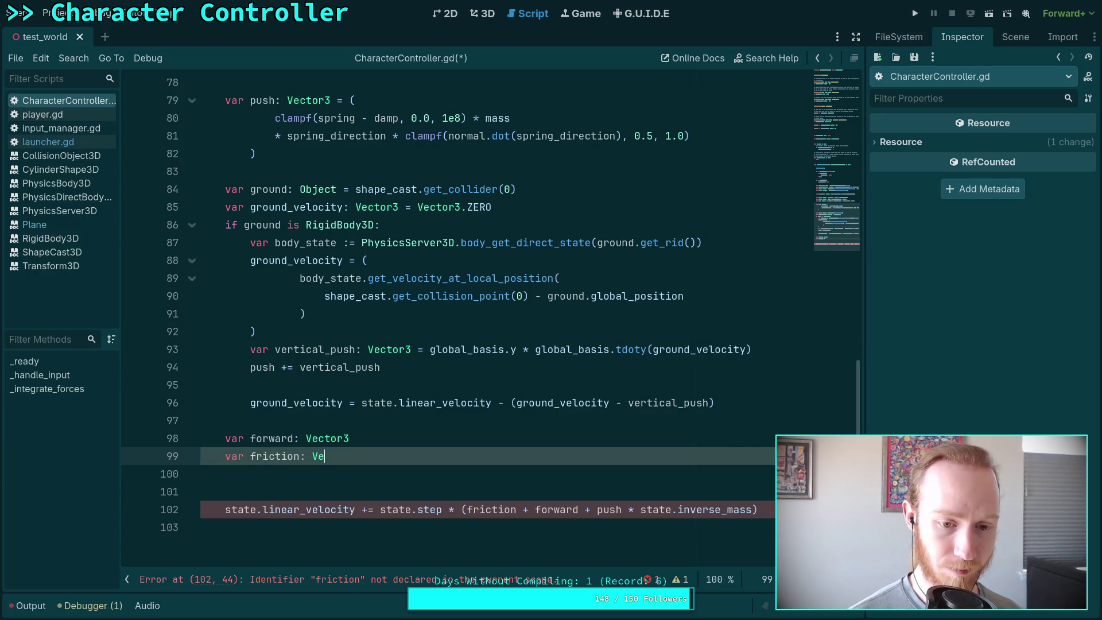
text(ctor3)
key(Delete)
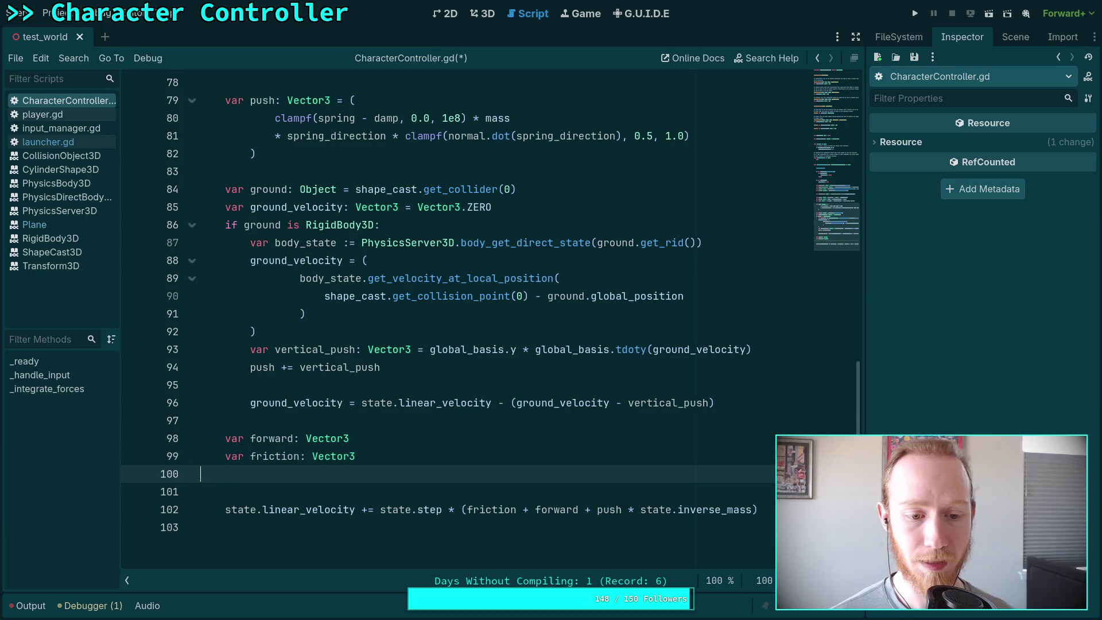
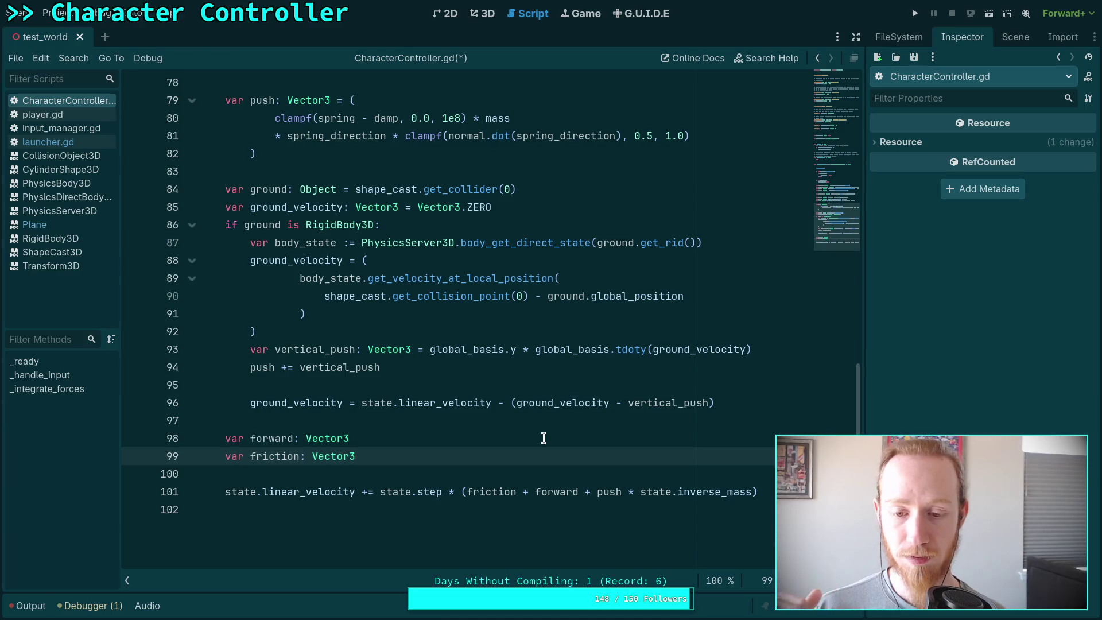
Wrap 'push * state.inverse_mass' on line 101 in its own parentheses.
click(597, 492)
text(()
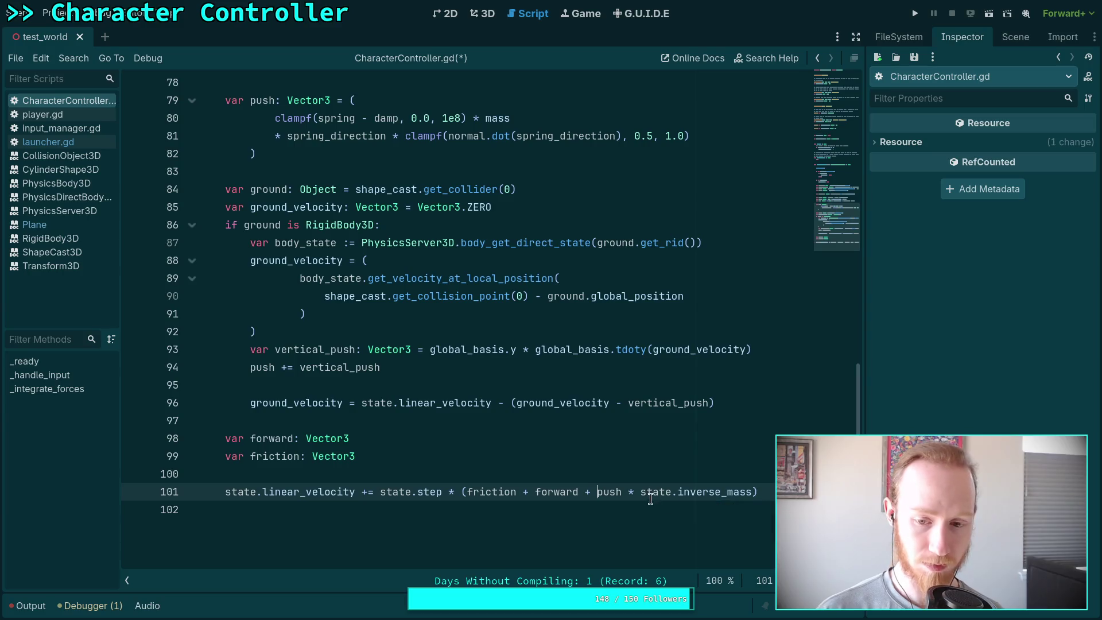
click(769, 491)
text()))
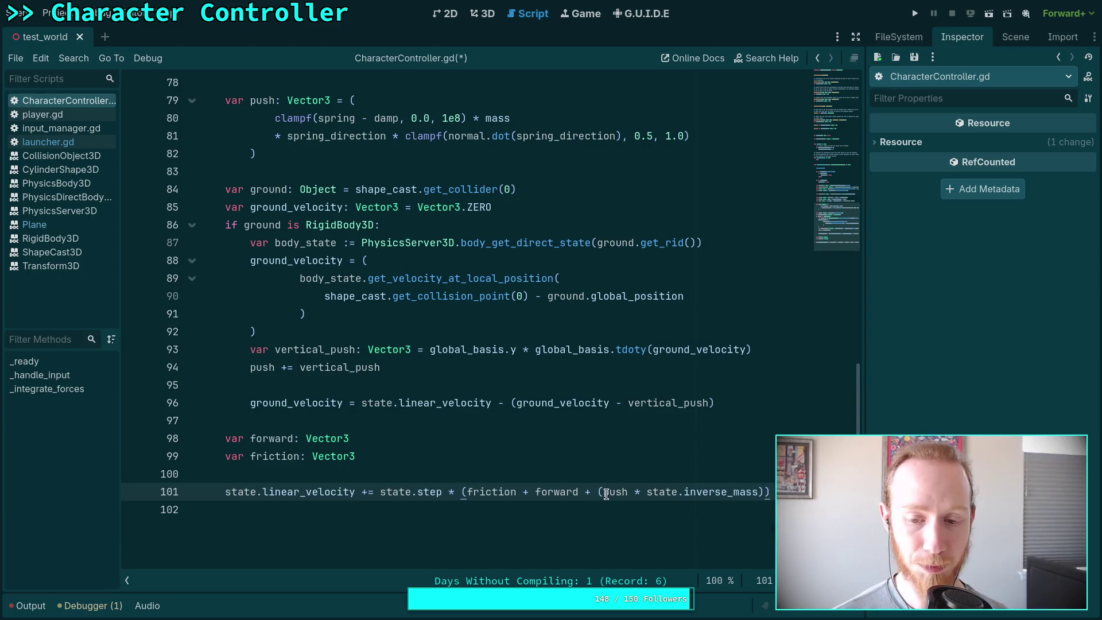
drag(598, 492, 696, 492)
Start an ' = ' assignment after the friction declaration, then remove it again.
drag(467, 492, 578, 492)
click(491, 446)
click(495, 457)
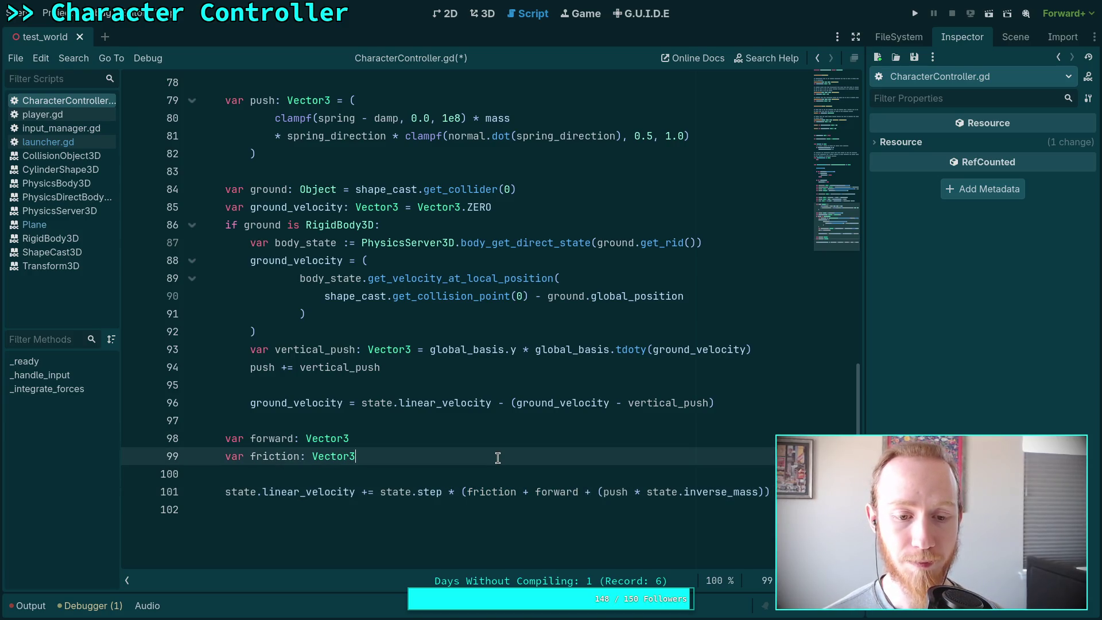
text( =)
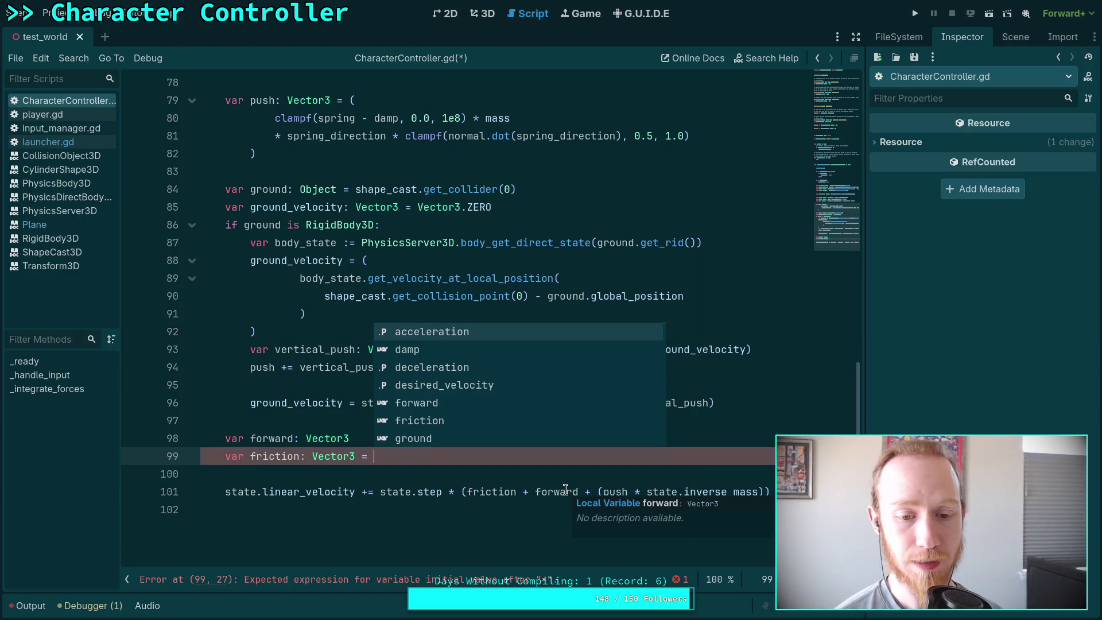
key(BackSpace)
key(BackSpace)
key(BackSpace)
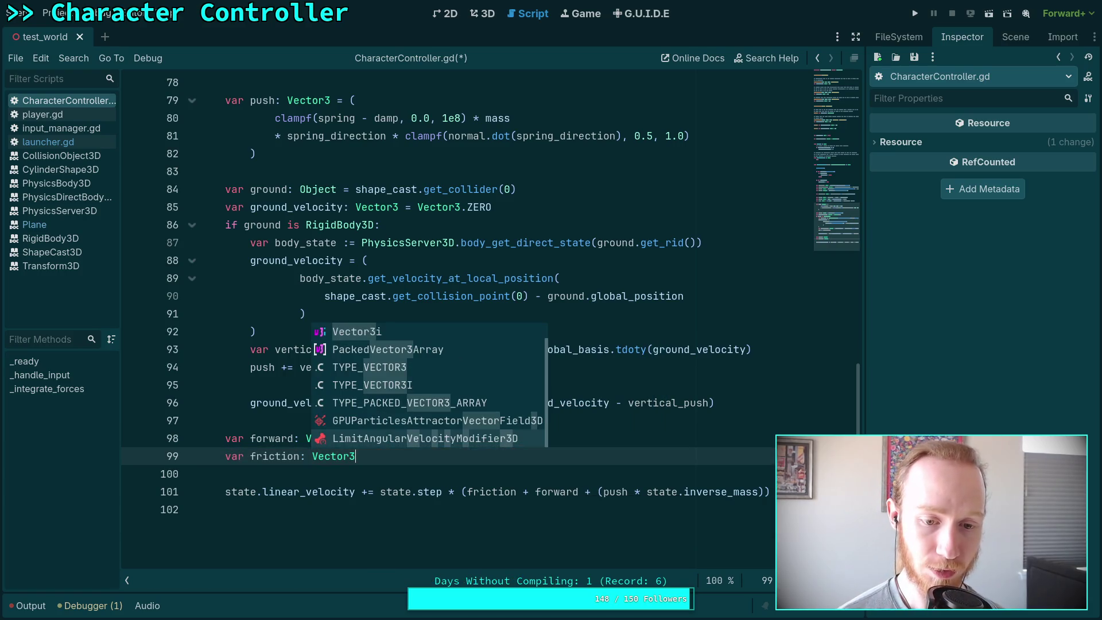
key(Escape)
key(Up)
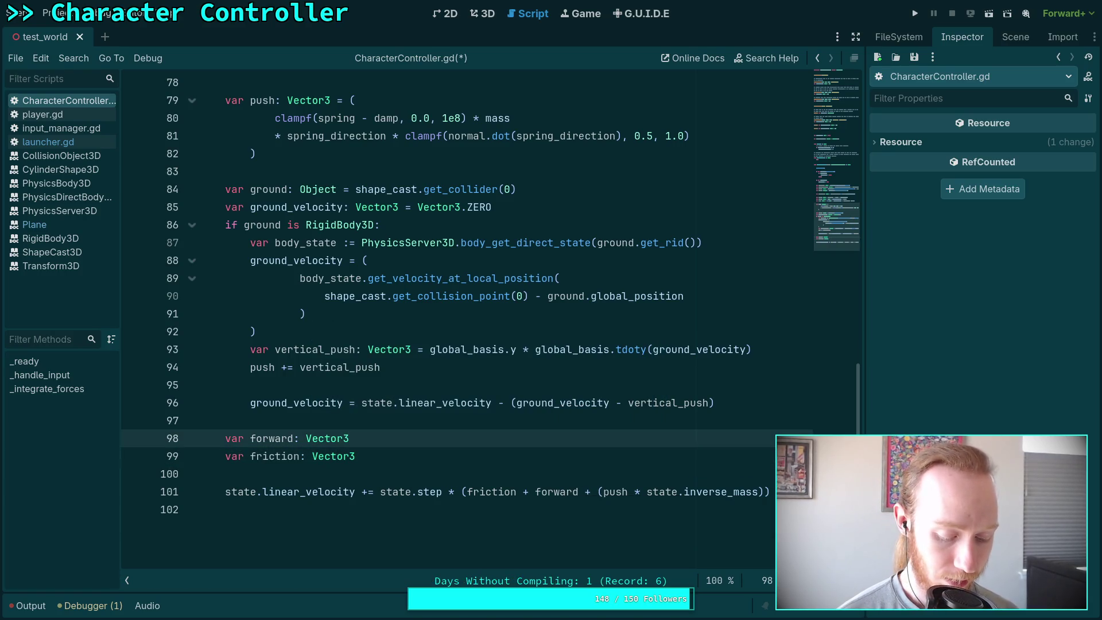
Add a line after the forward declaration starting an if condition with desired_velocity and ground_velocity.
key(Return)
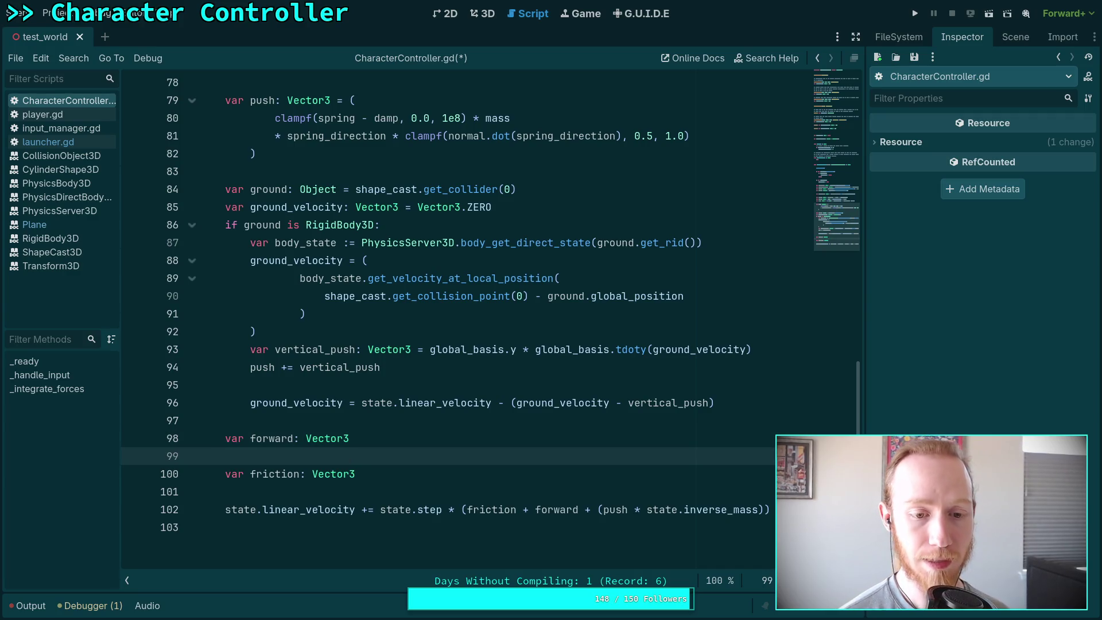
text(if g)
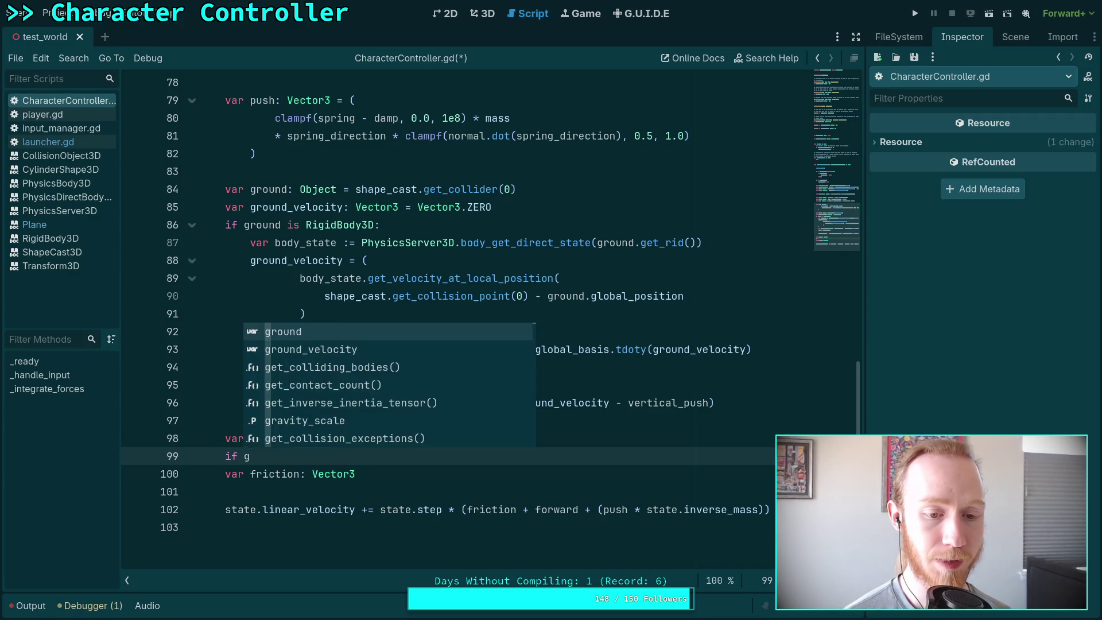
key(BackSpace)
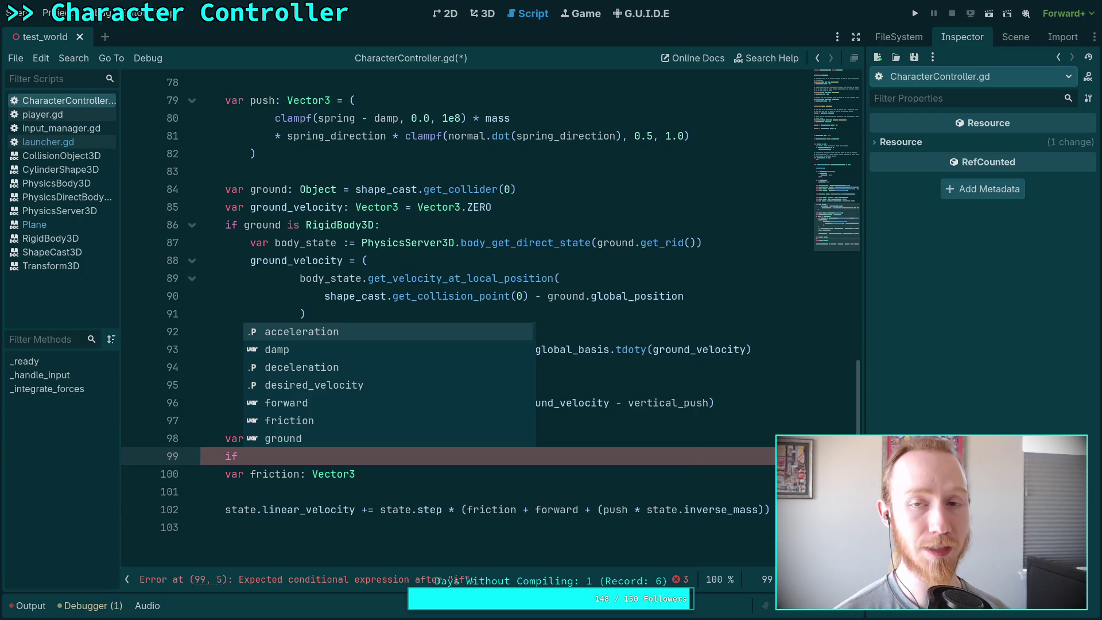
text(des)
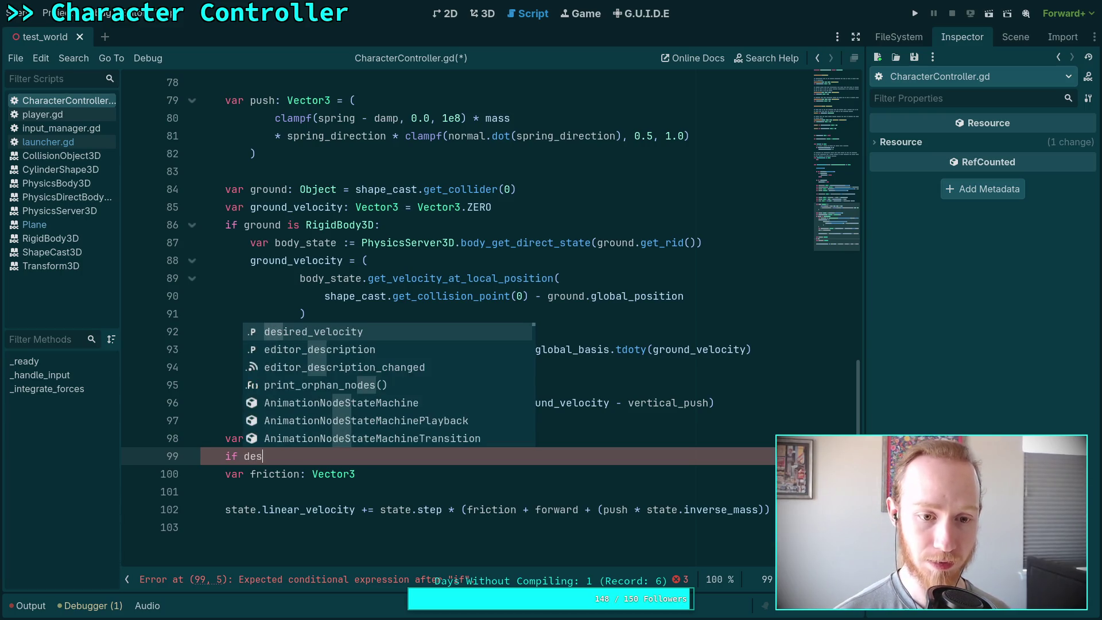
key(Return)
text(grou)
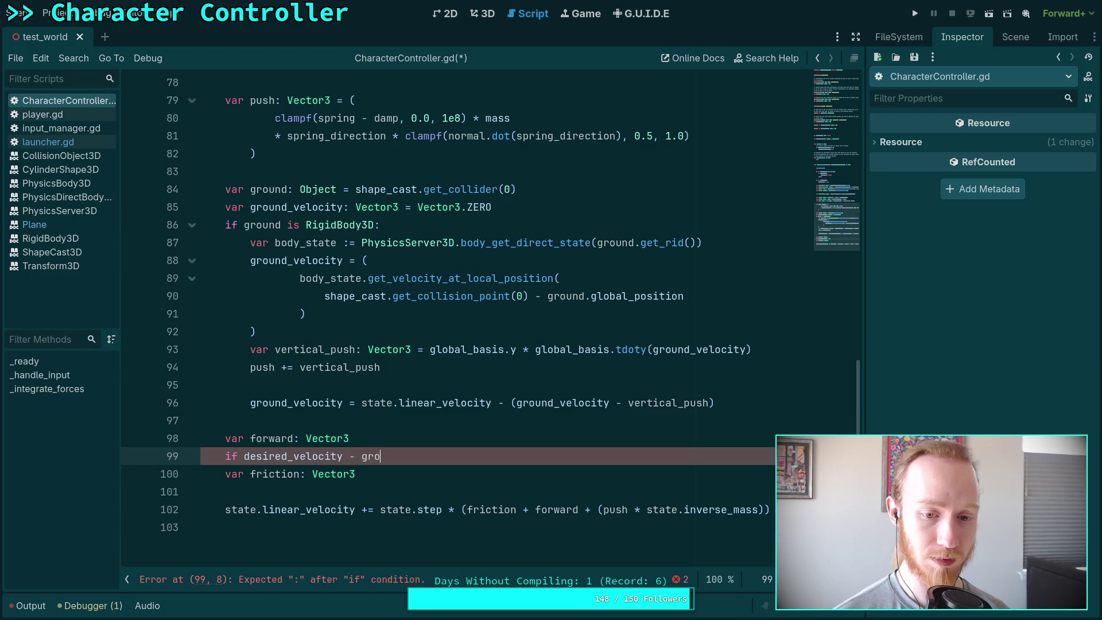
key(Down)
key(Return)
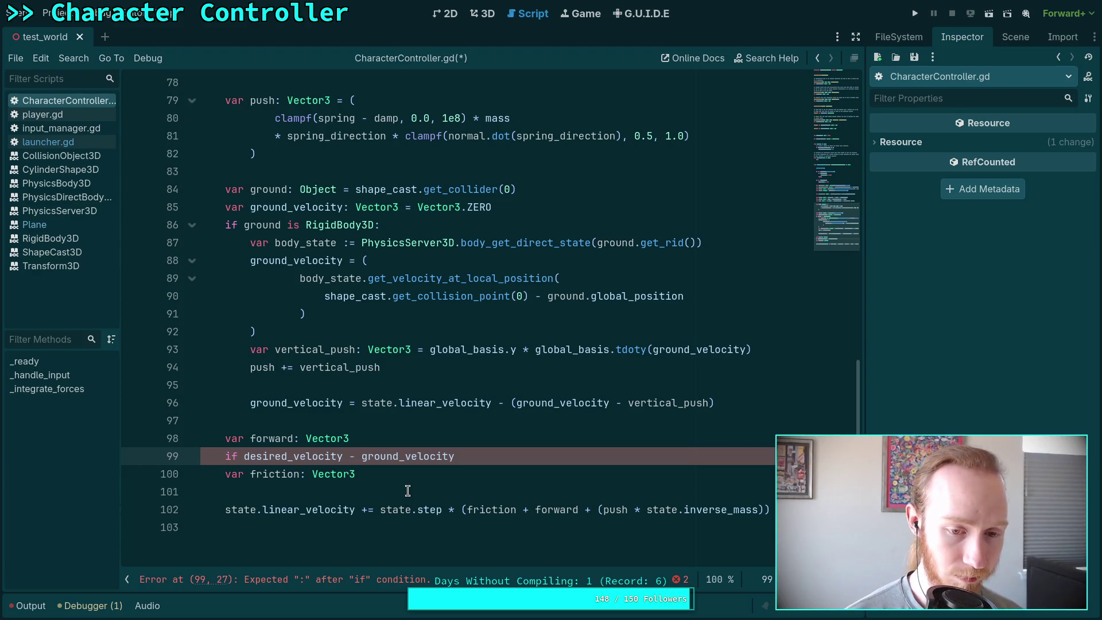
Extend the if condition with a desired_velocity.dot() call.
text(des)
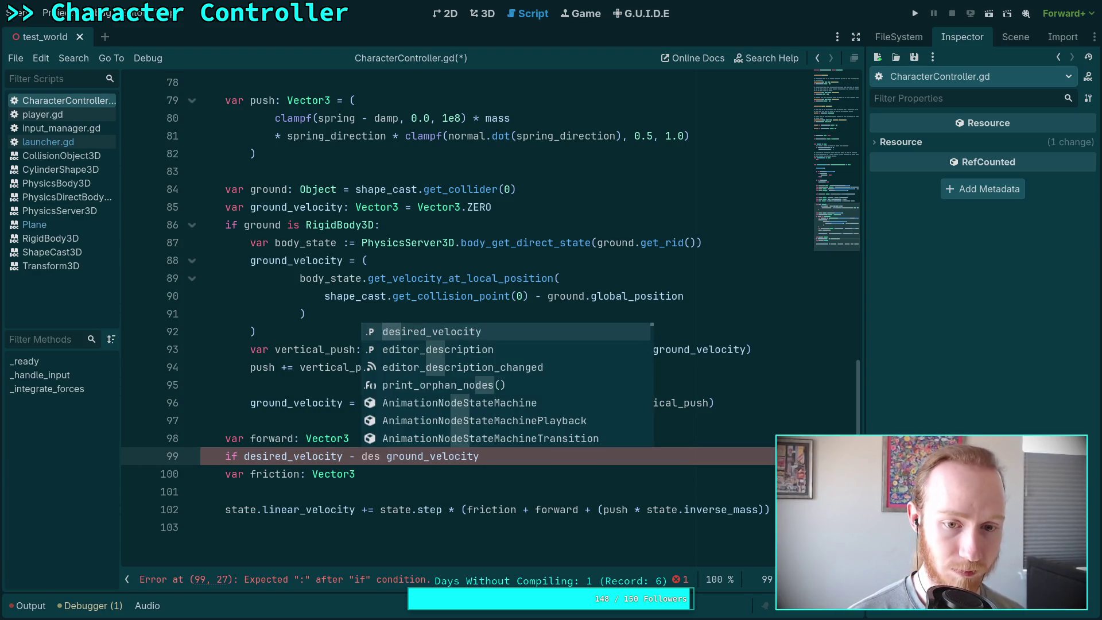
key(Return)
text(.dot)
key(Return)
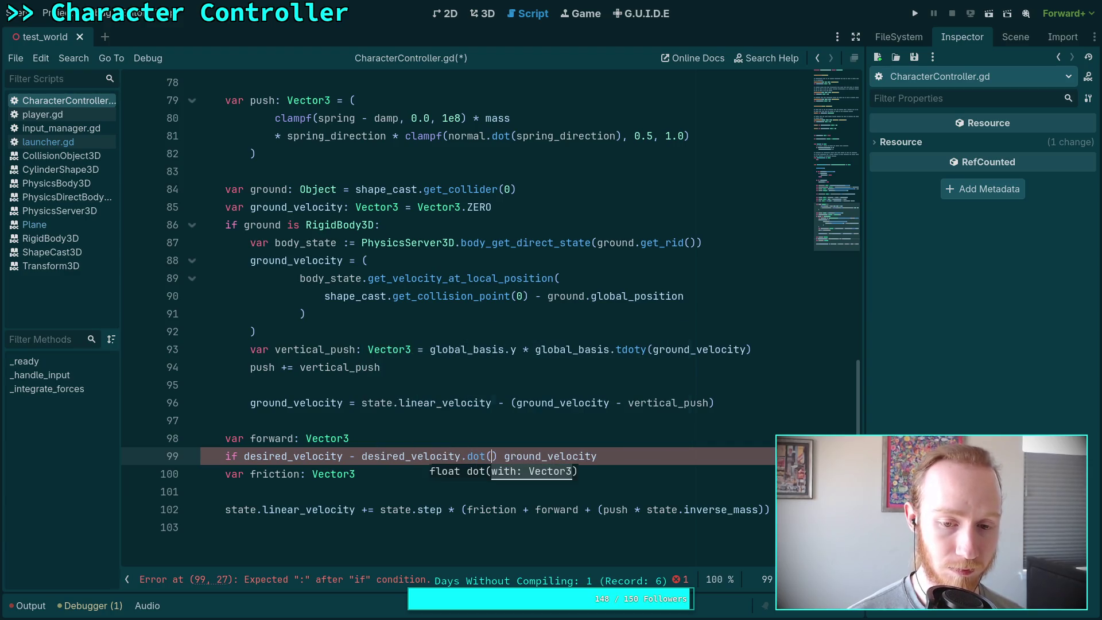
key(Delete)
key(Delete)
key(Right)
key(Right)
key(Right)
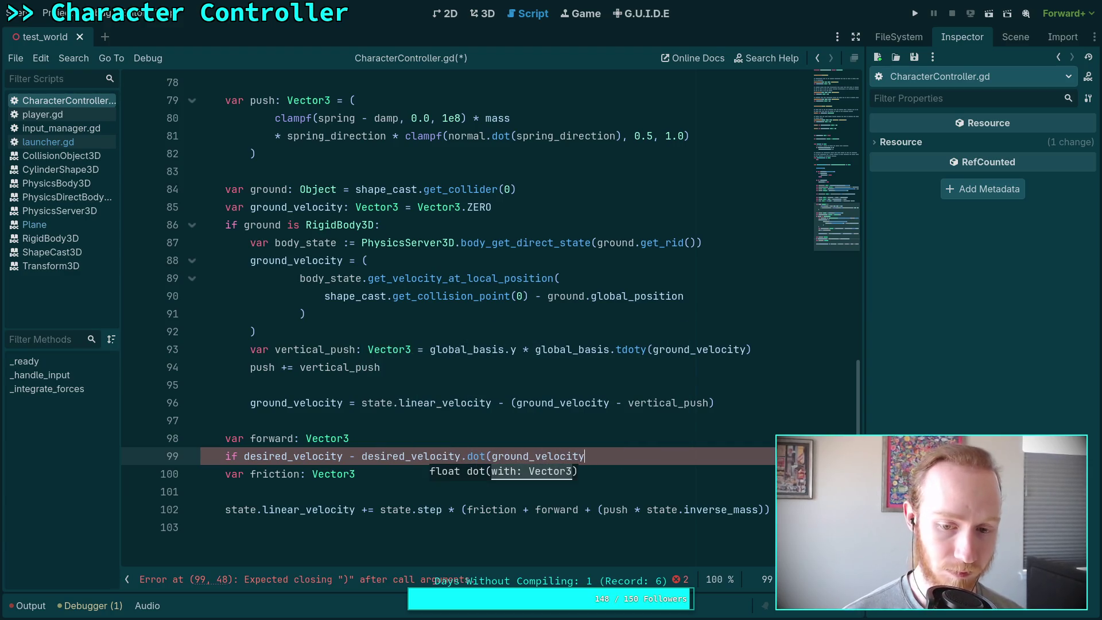
text())
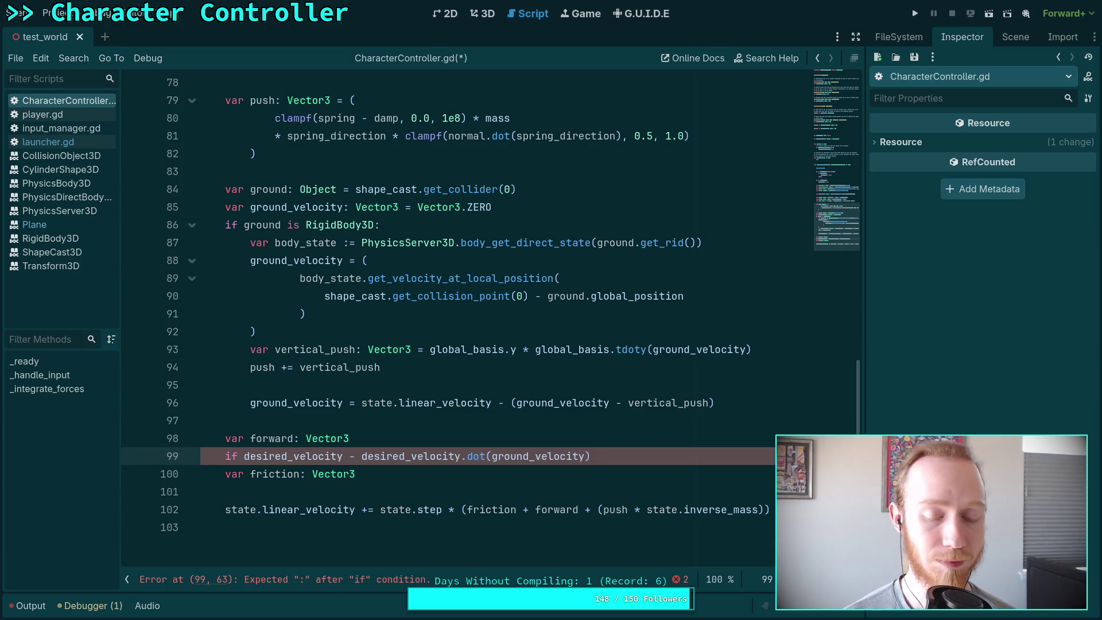
Delete the whole condition, leaving only a bare 'if' on the line.
drag(362, 456, 244, 456)
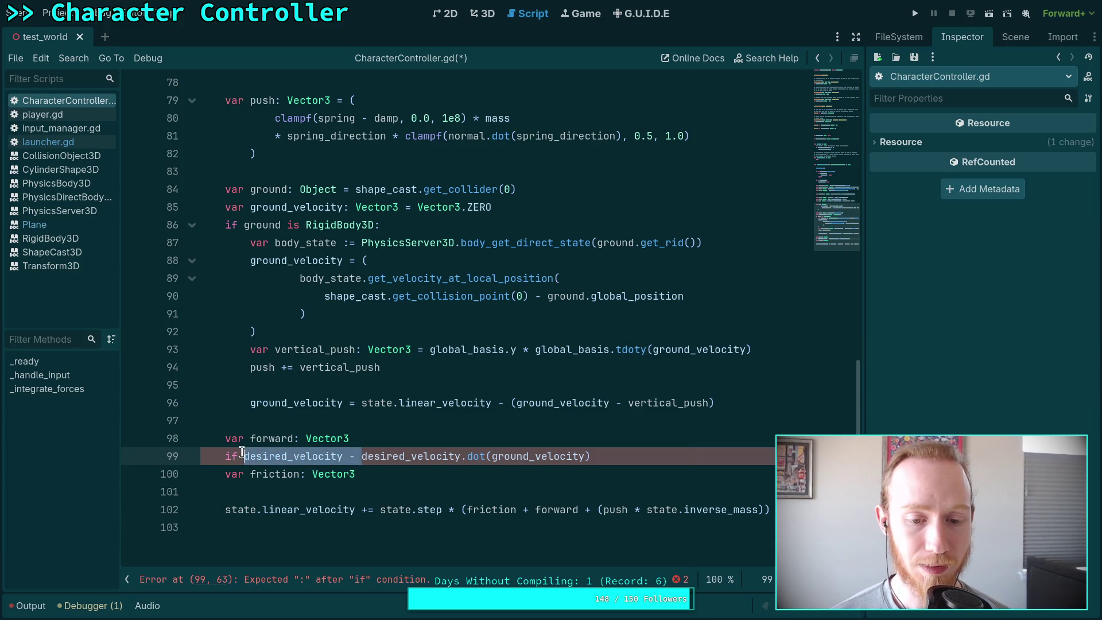
key(BackSpace)
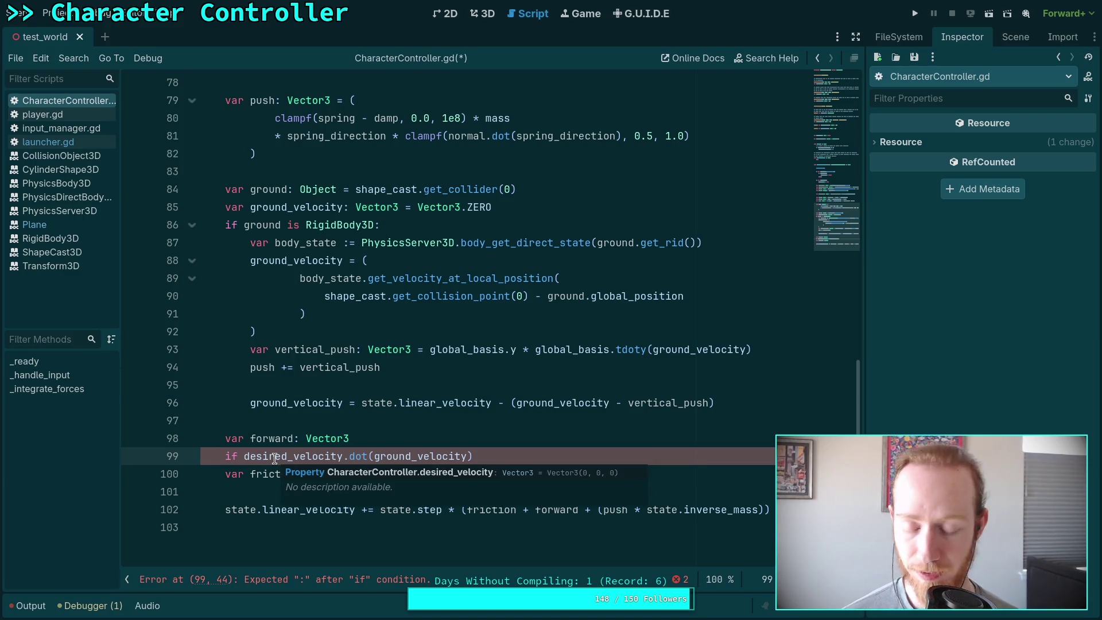
drag(244, 456, 478, 458)
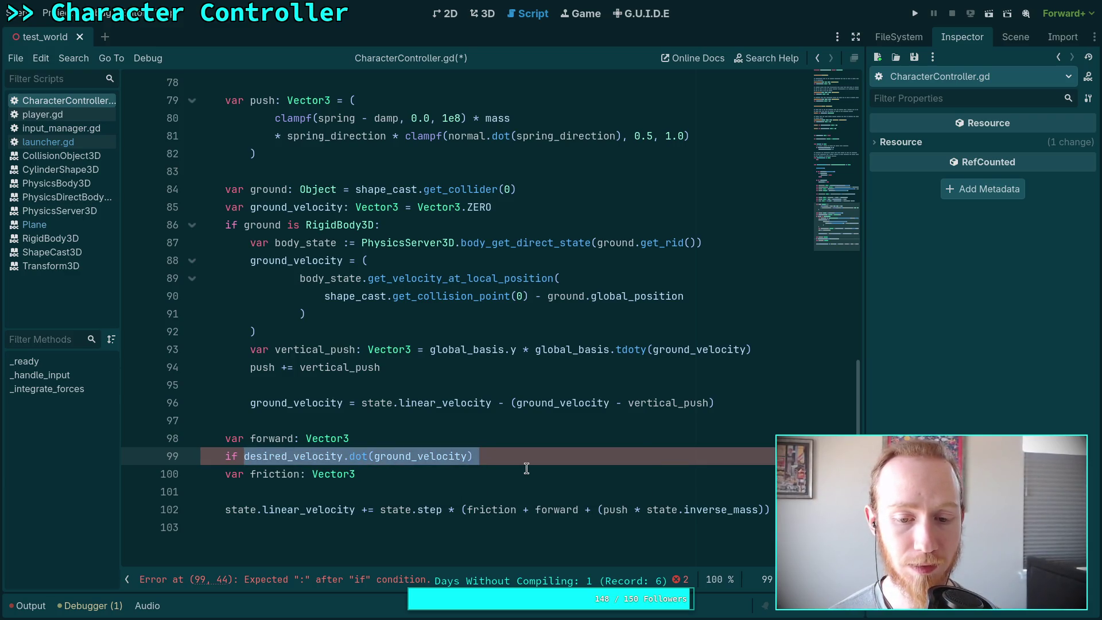
key(BackSpace)
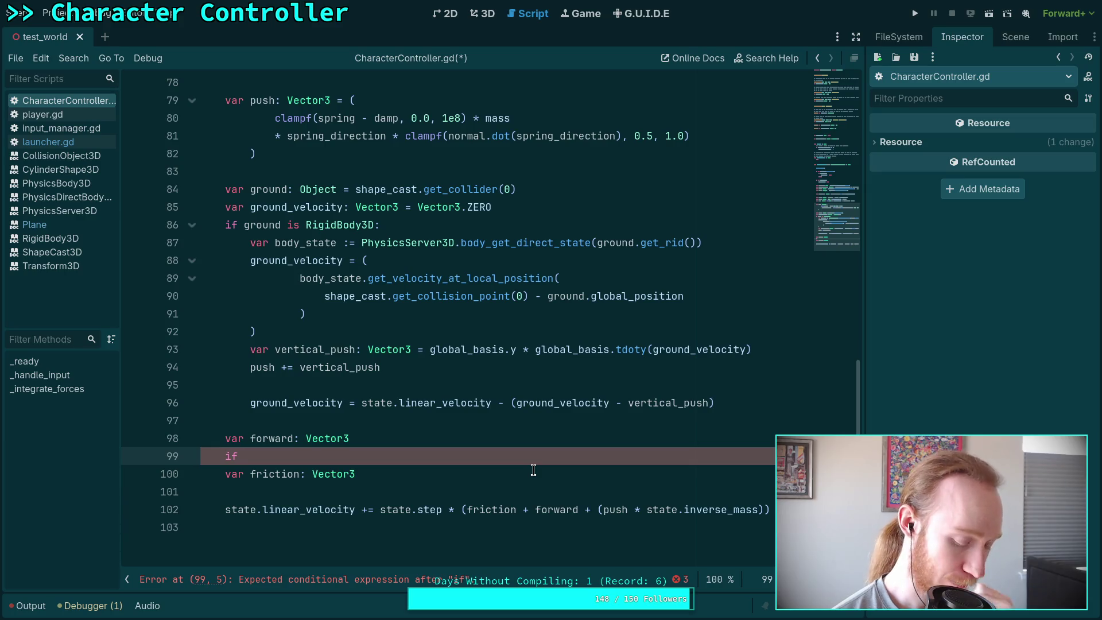
Remove the unfinished if line and set forward equal to desired_velocity.
key(BackSpace)
key(BackSpace)
key(BackSpace)
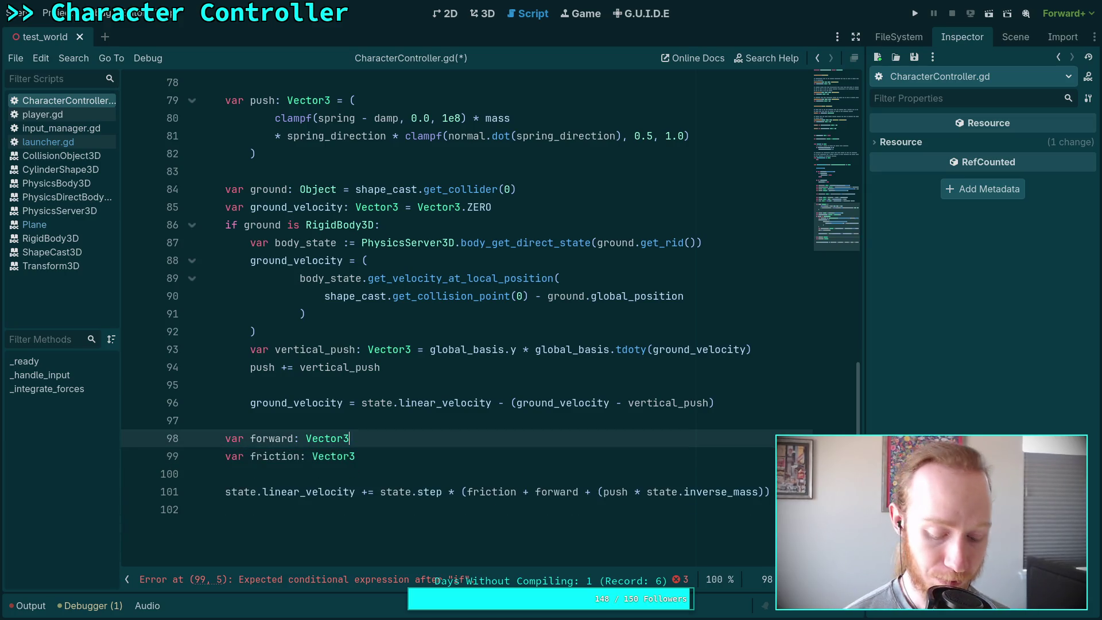
text( = de)
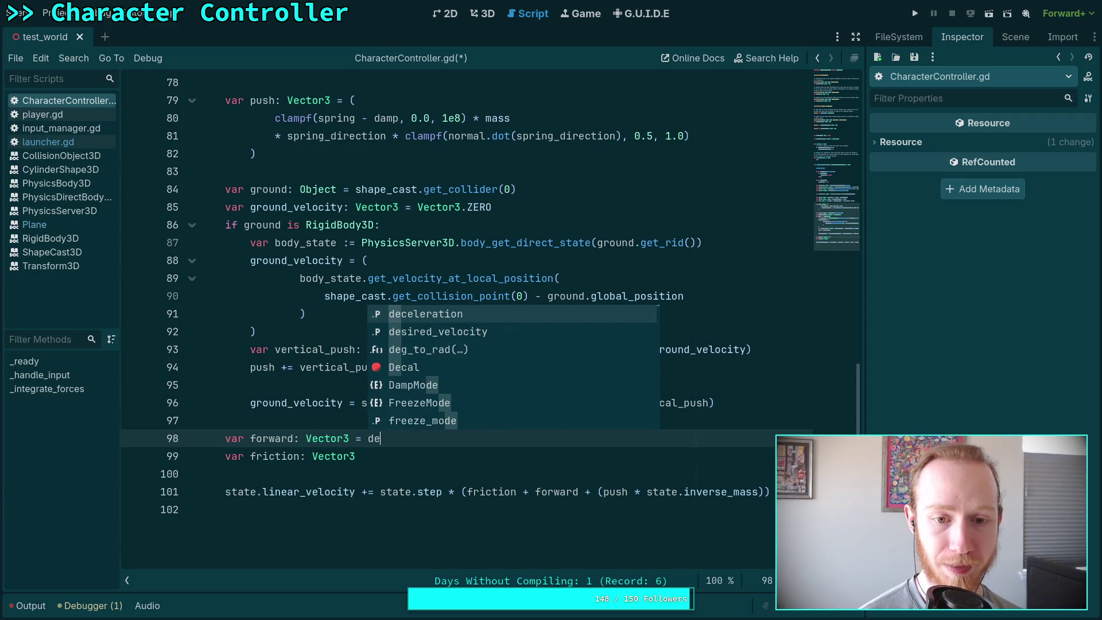
key(Down)
key(Return)
Build the friction expression from ground_velocity and state.linear_velocity.
click(397, 459)
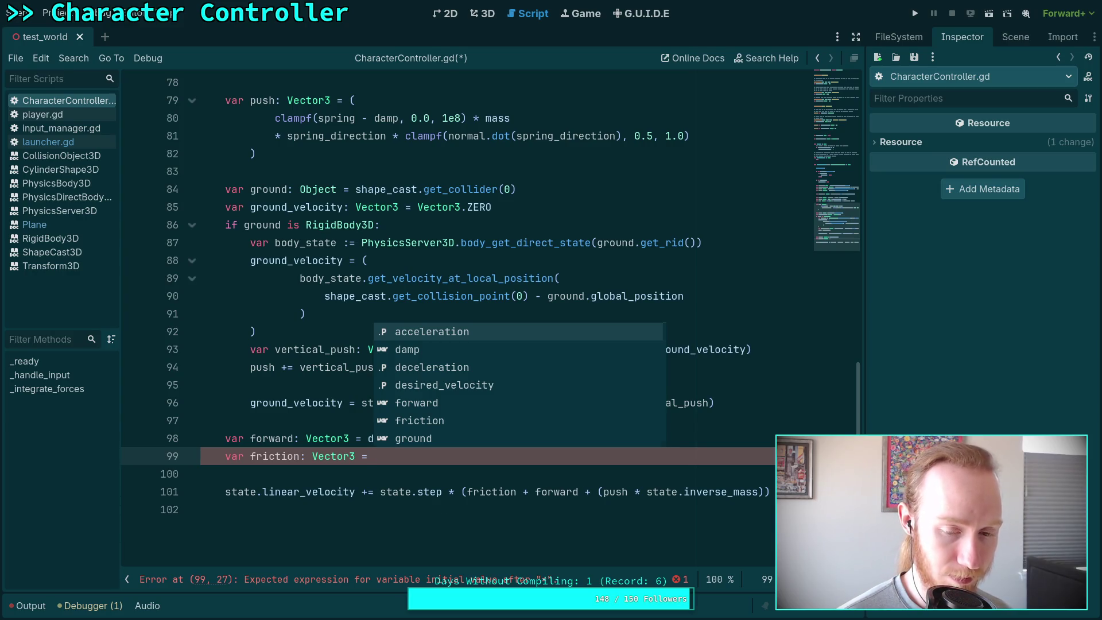
text(()
text(r)
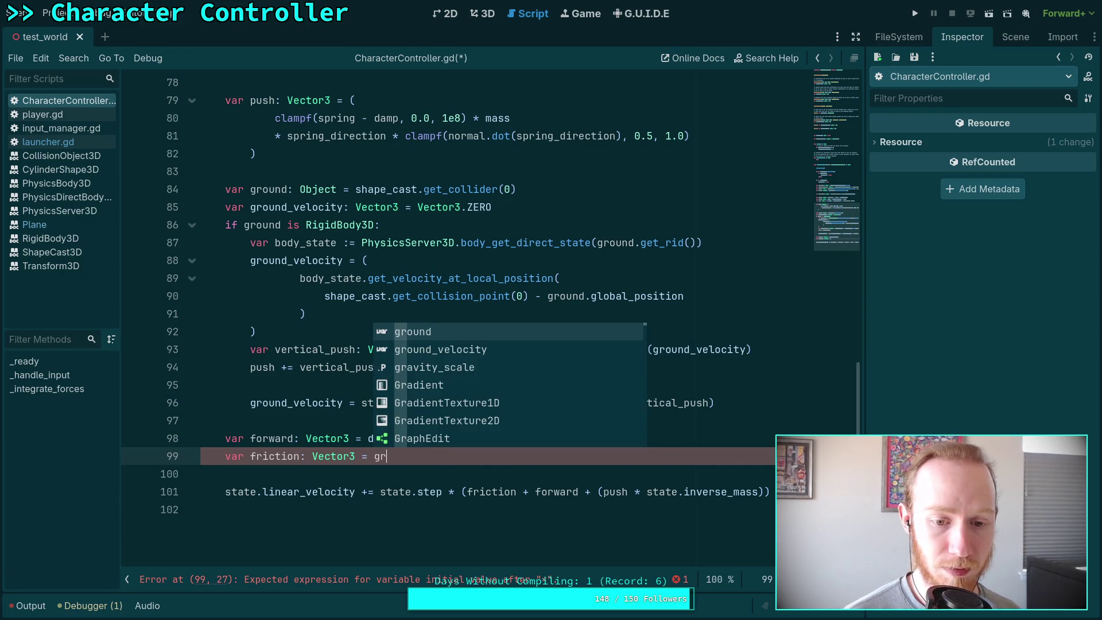
key(Down)
key(Return)
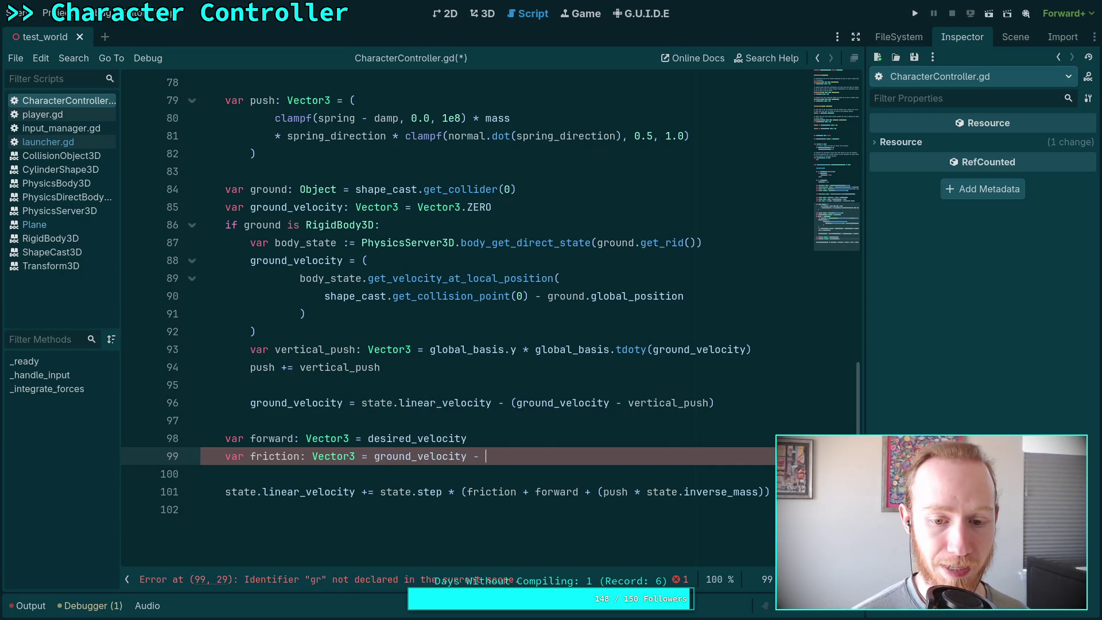
text(state.lin)
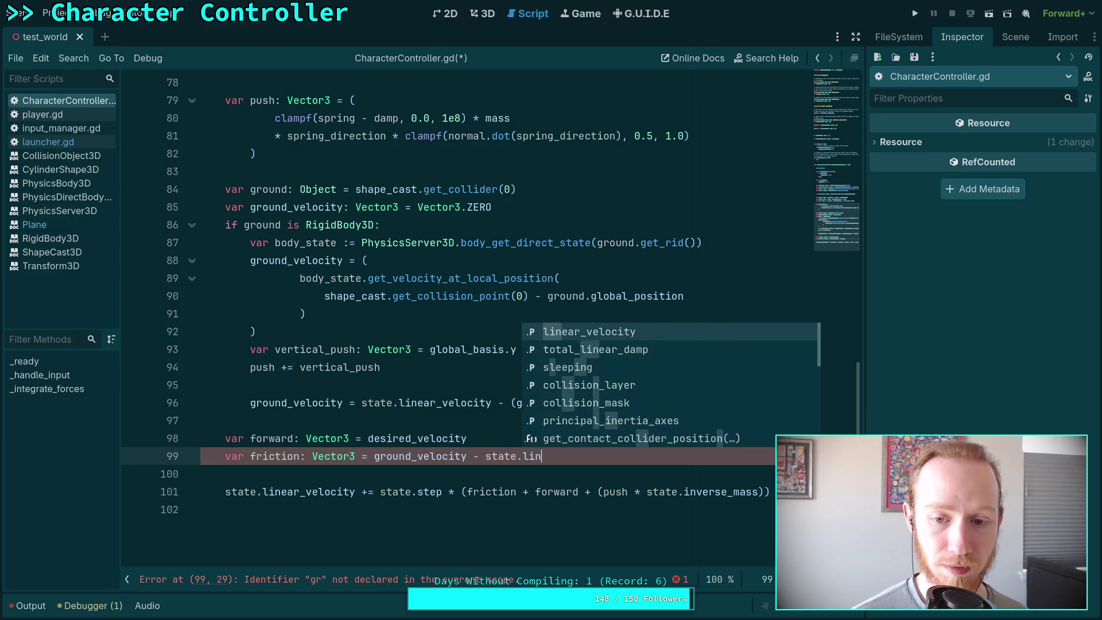
key(Return)
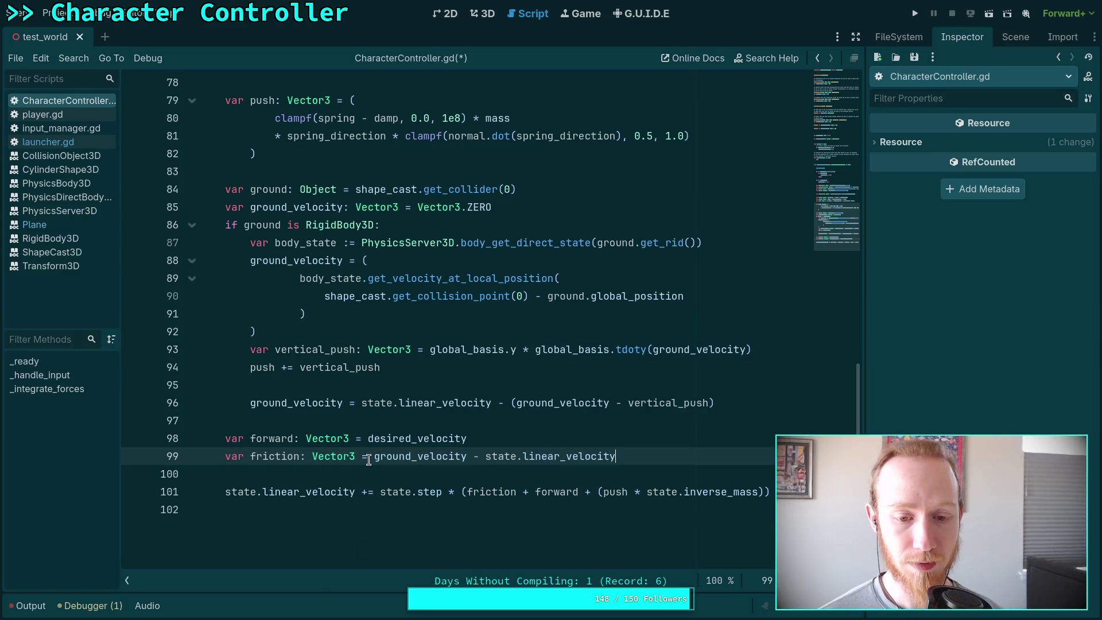
text(()
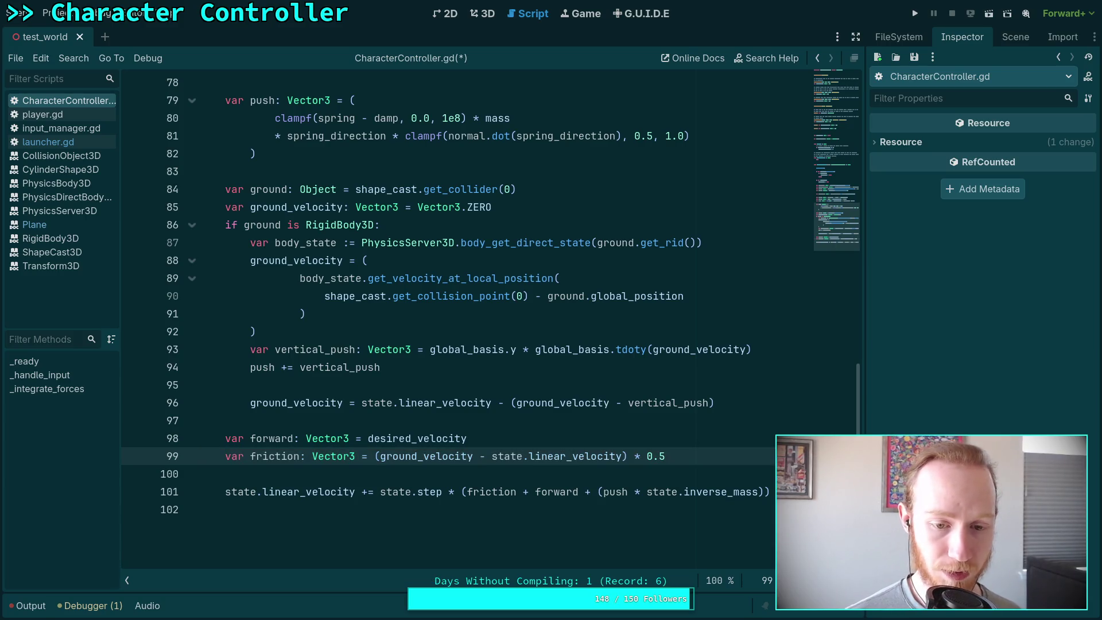
click(492, 477)
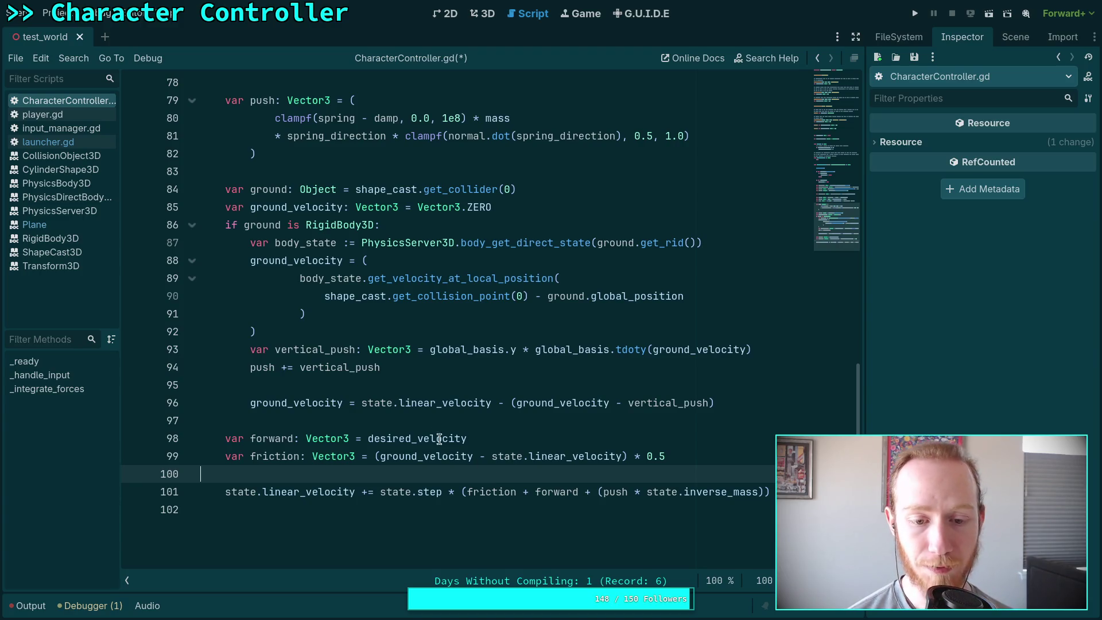
Add an 'else:' branch after line 96 setting ground_velocity = state.linear_velocity.
click(381, 456)
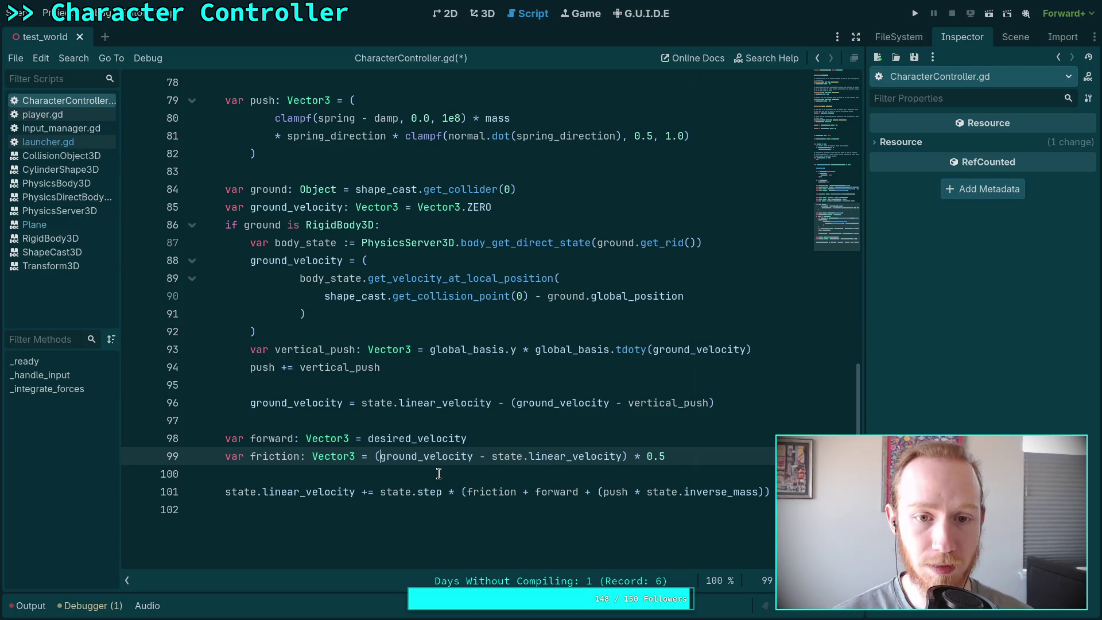
click(725, 405)
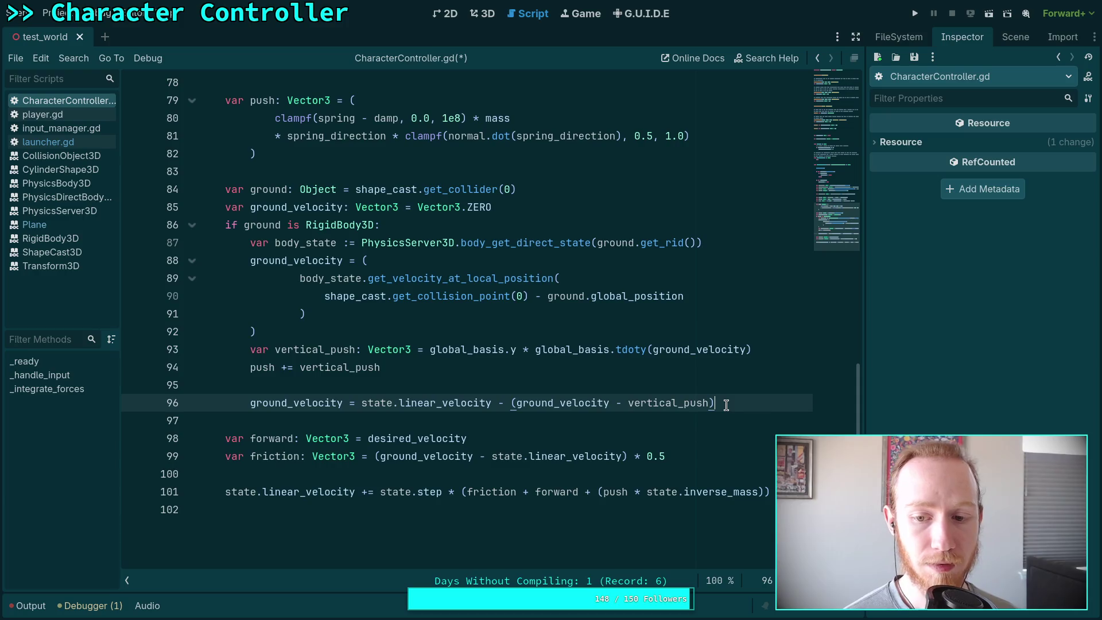
key(Return)
key(BackSpace)
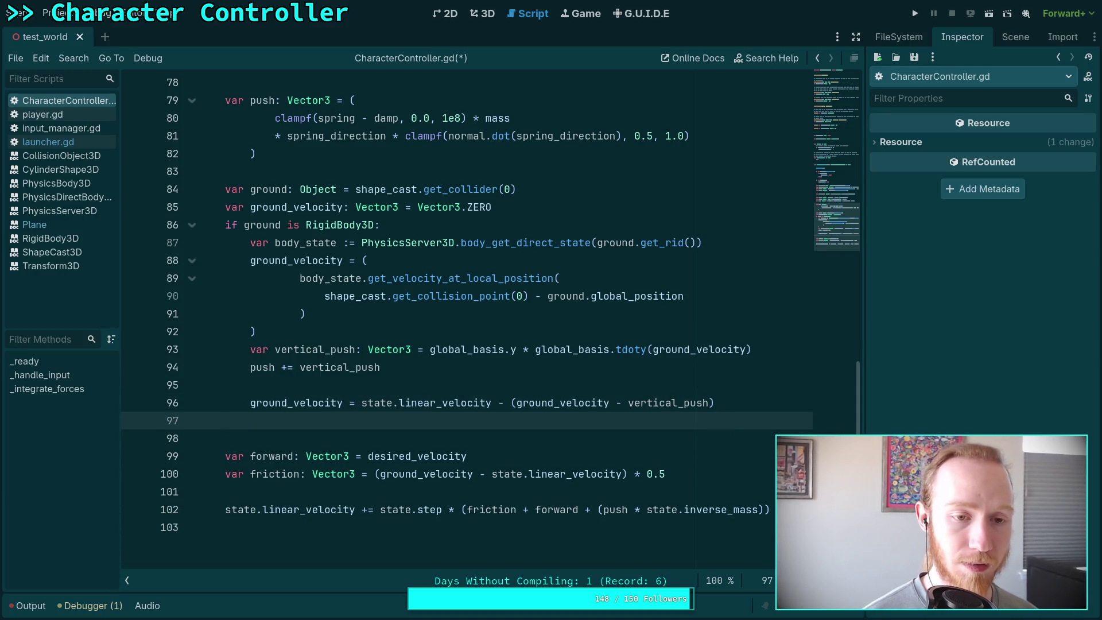
text(else:)
key(Return)
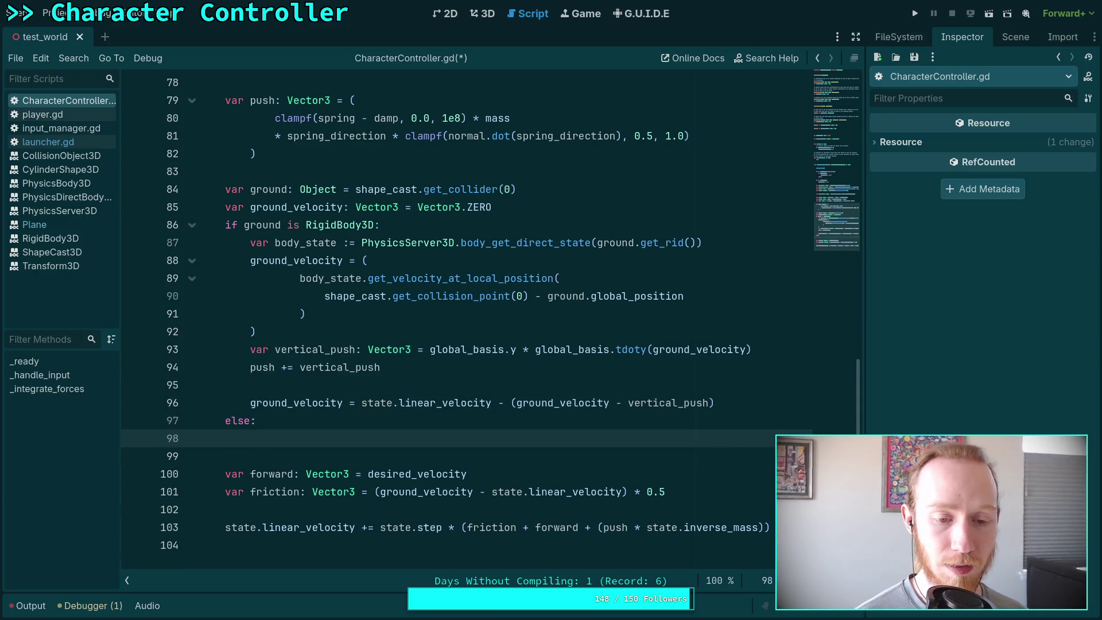
text(grou)
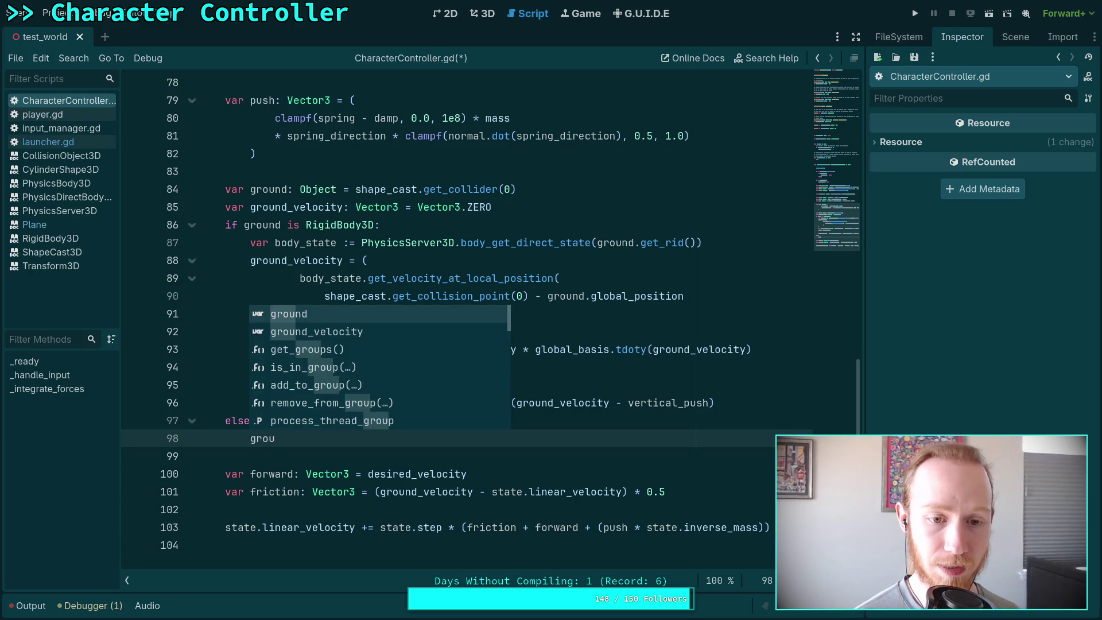
key(Down)
key(Return)
text(= state.lin)
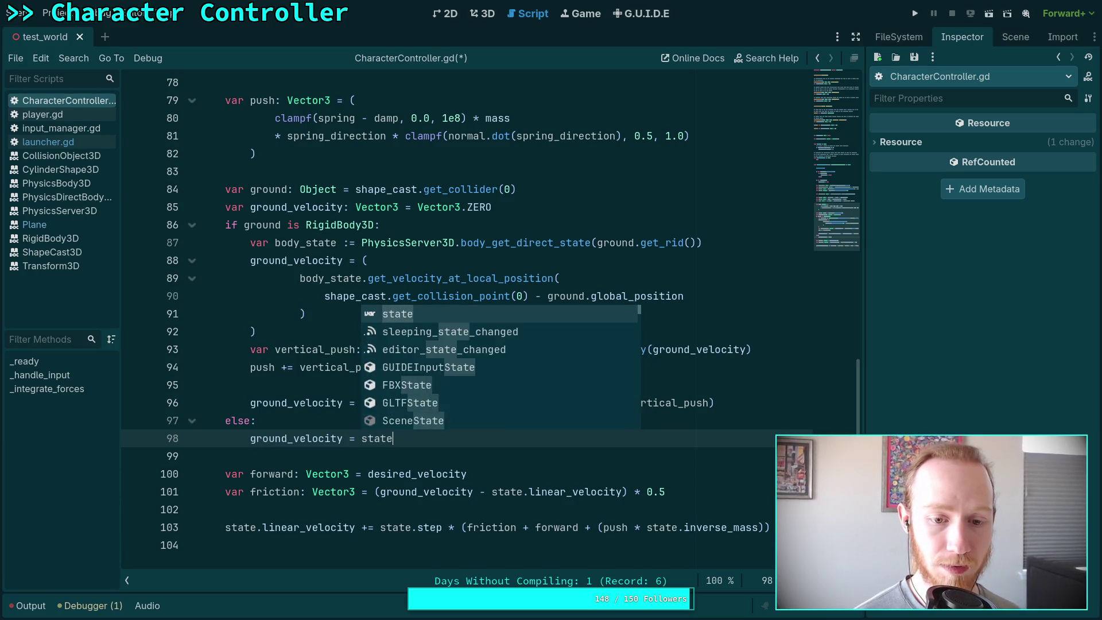
key(Return)
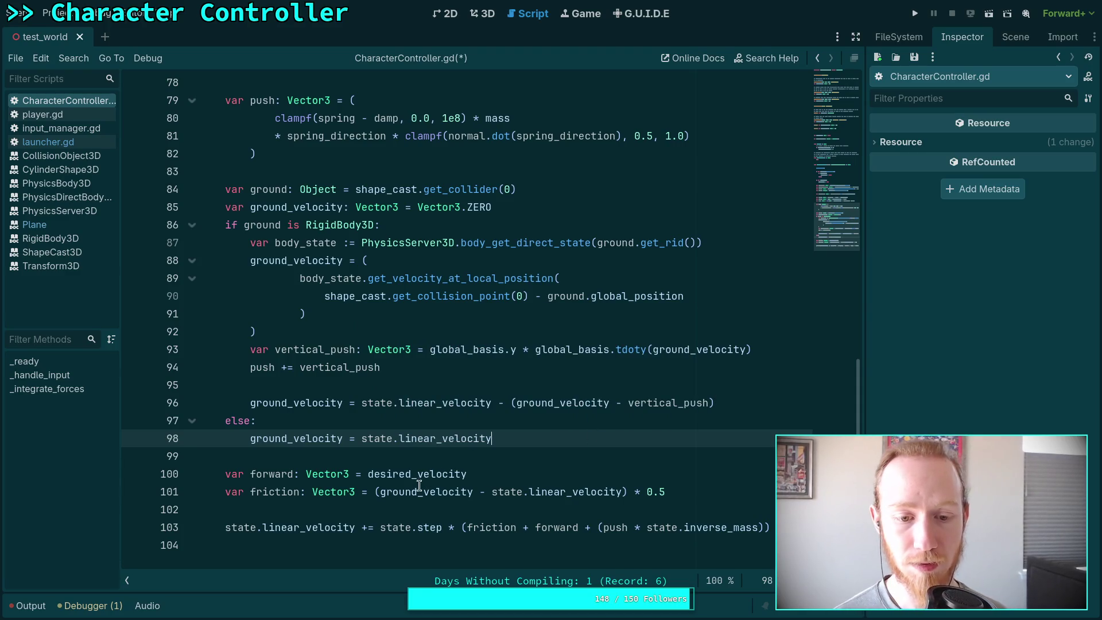
click(379, 492)
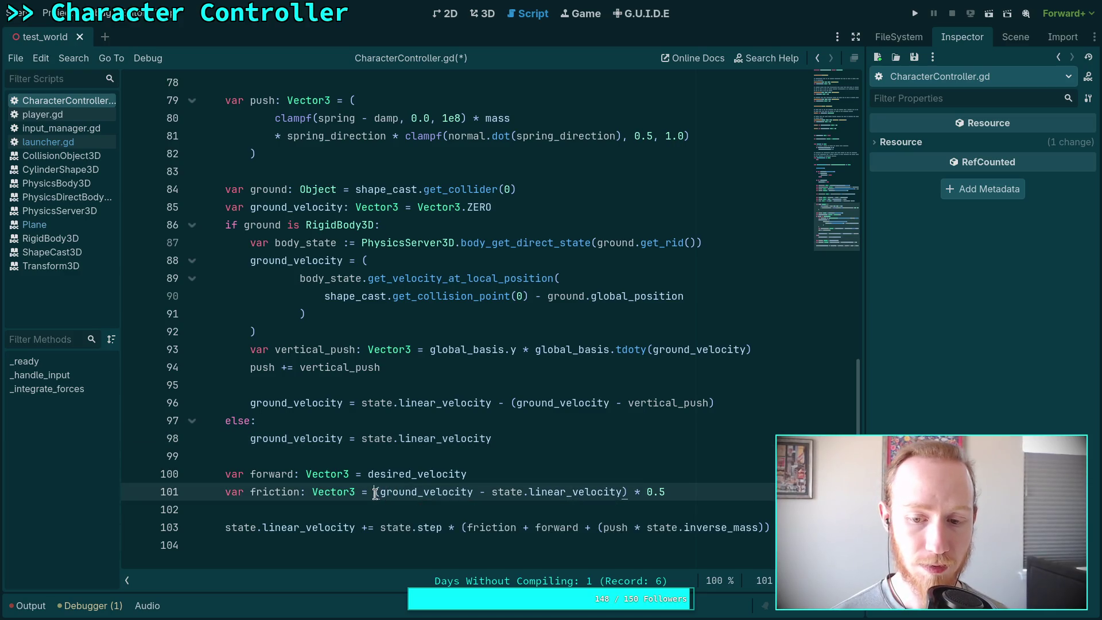
Reduce line 101's friction to 'ground_velocity * -0.5'.
key(Delete)
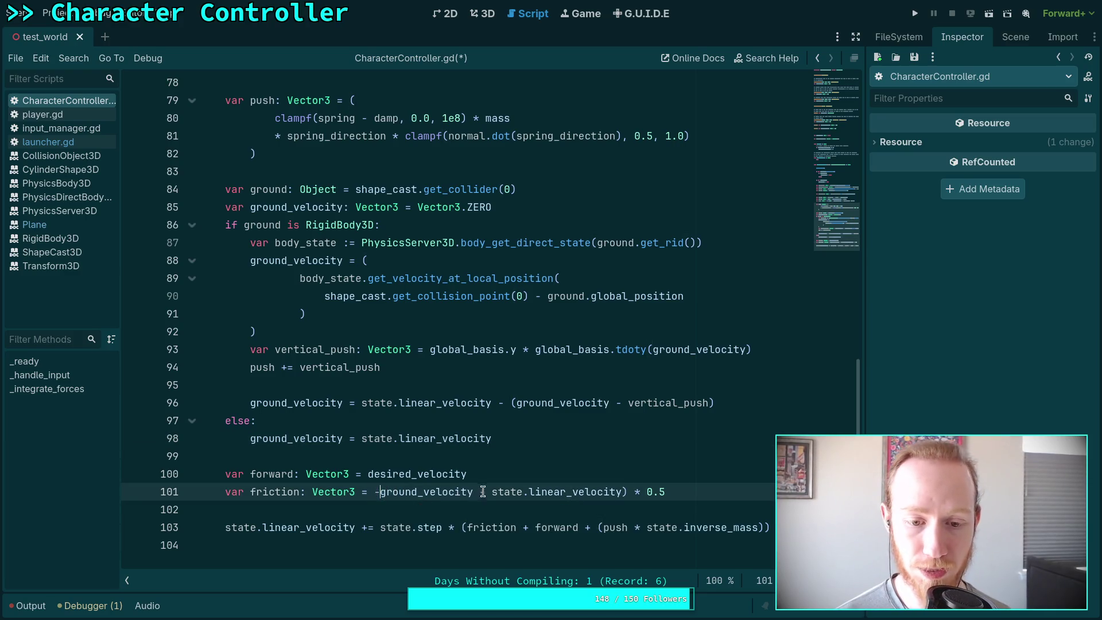
text(-)
drag(473, 491, 627, 492)
key(BackSpace)
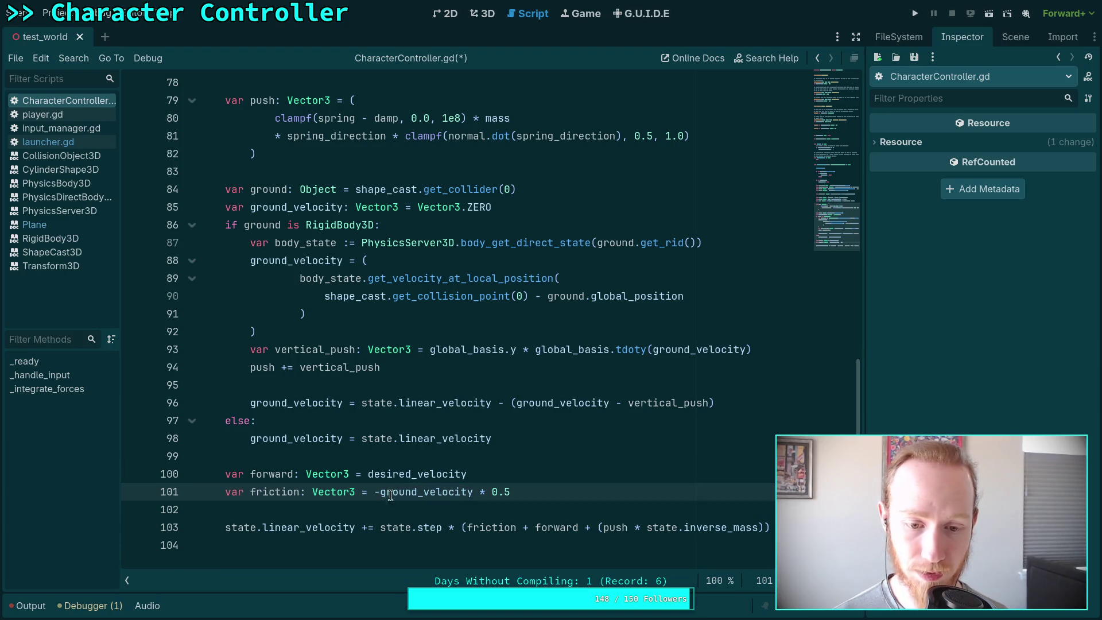
key(BackSpace)
click(485, 491)
text(-)
click(513, 491)
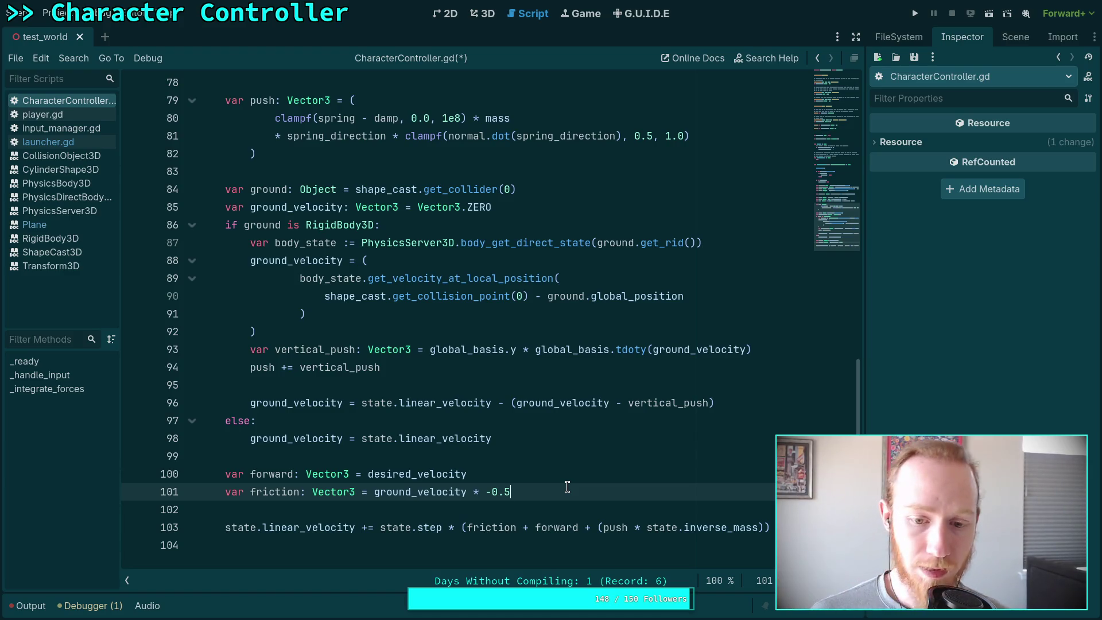
Save the script and run the project to test it.
scroll(553, 466, down, 1)
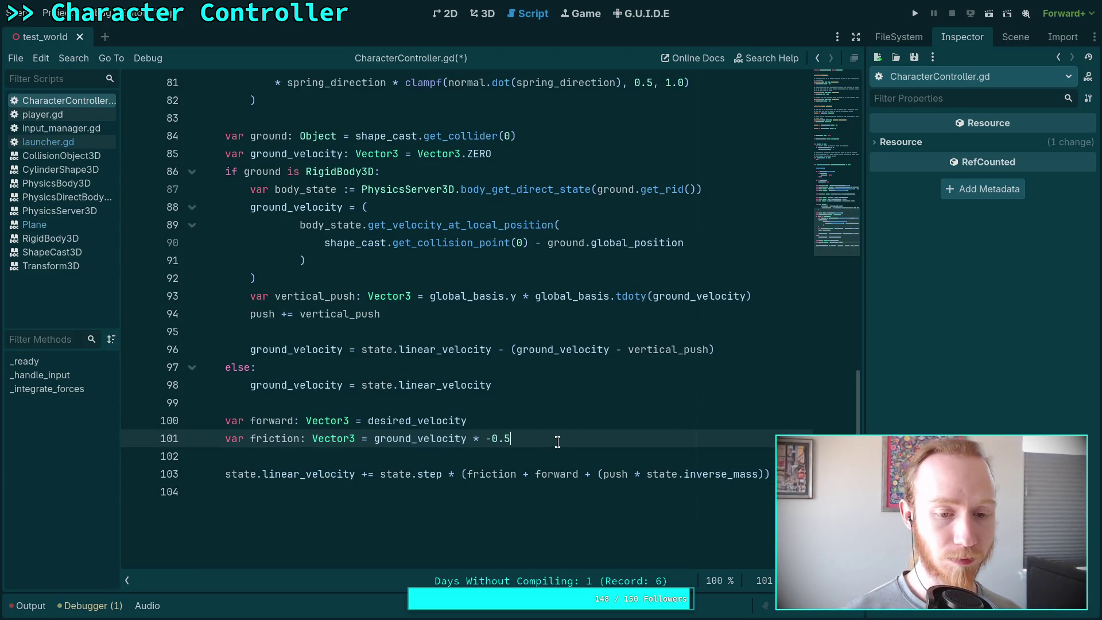
key(ctrl+s)
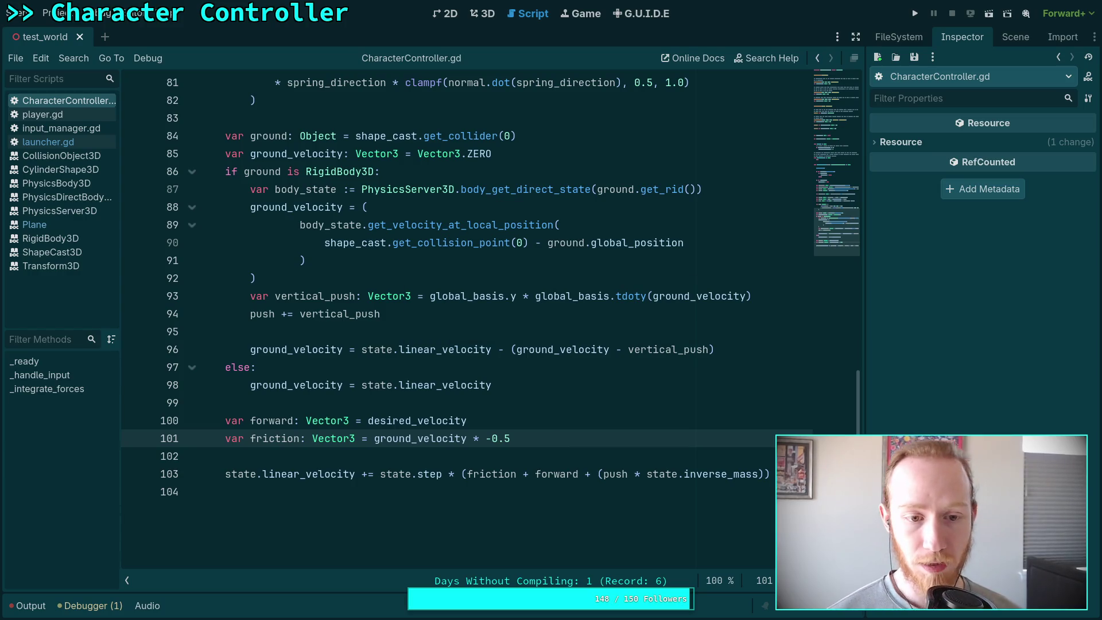
click(915, 13)
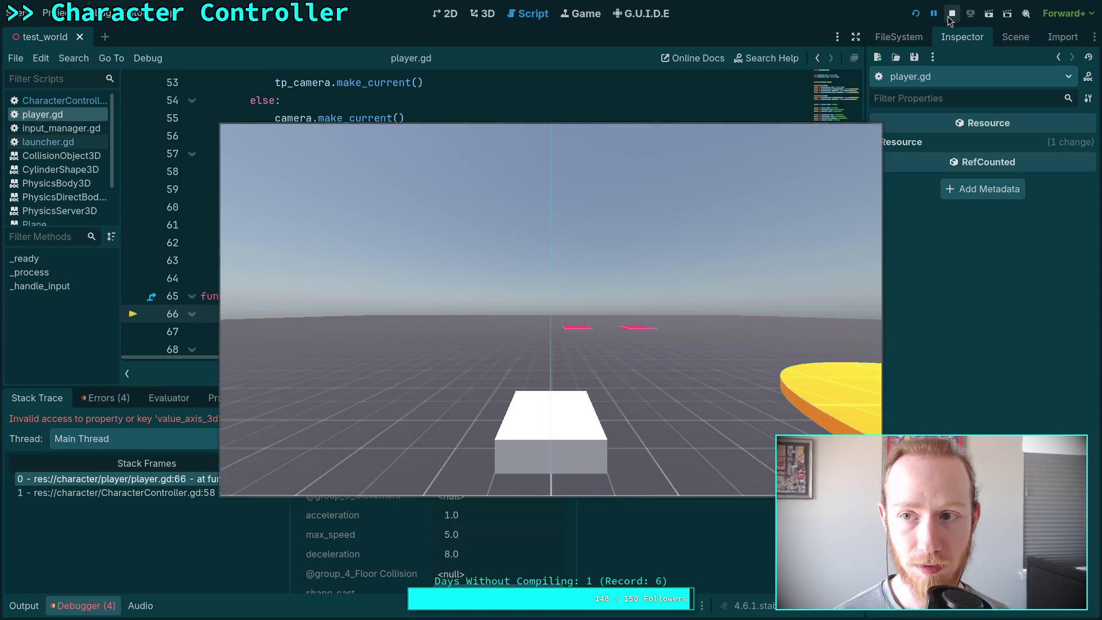
Stop the game, inspect length_squared in player.gd, then run and stop the project again.
click(951, 13)
scroll(501, 303, down, 1)
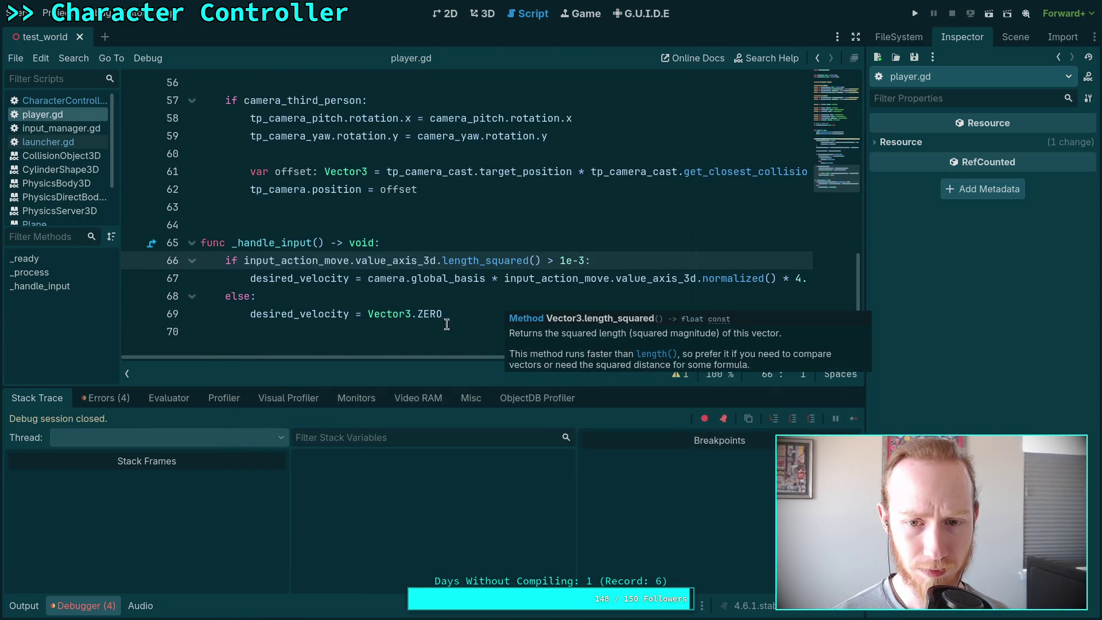
click(480, 265)
key(ctrl)
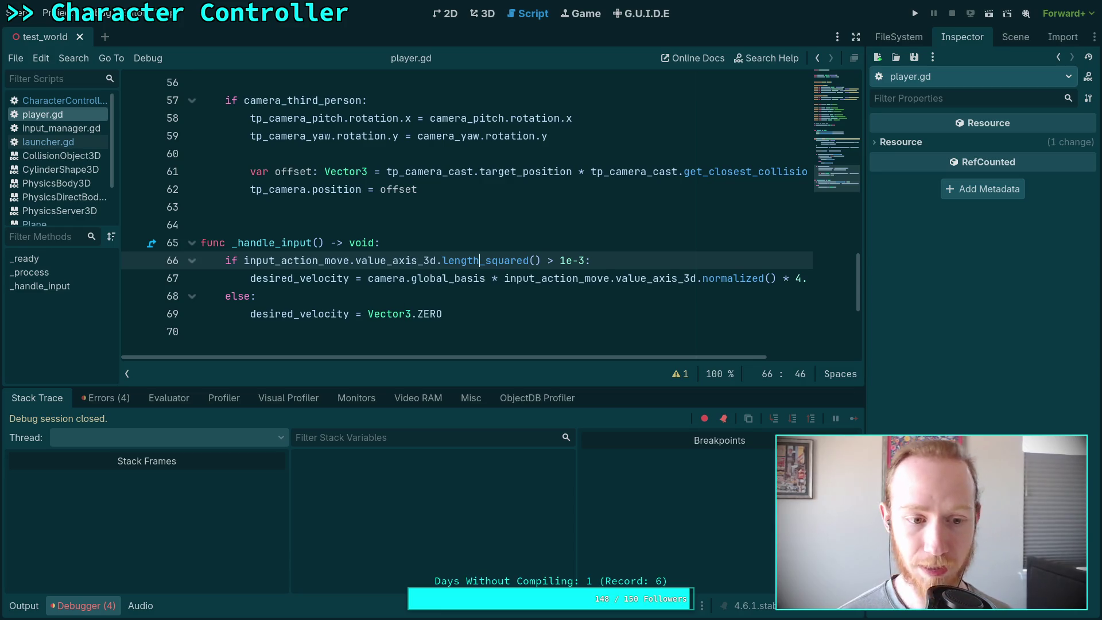
click(914, 13)
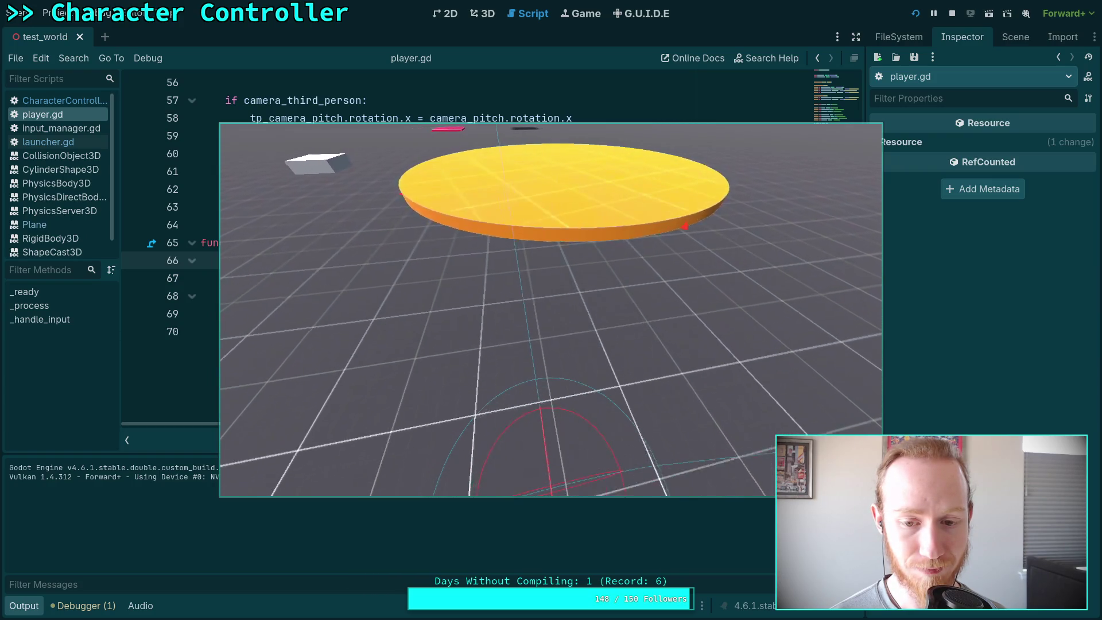
click(953, 12)
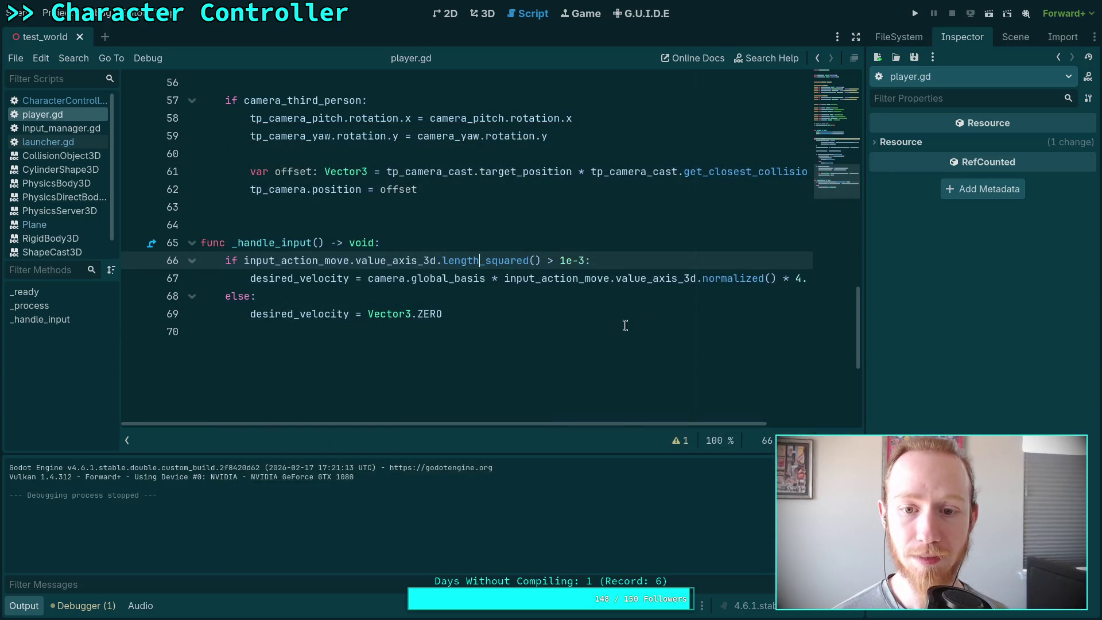
Close the player.gd and launcher.gd scripts.
right_click(63, 111)
click(82, 149)
click(73, 125)
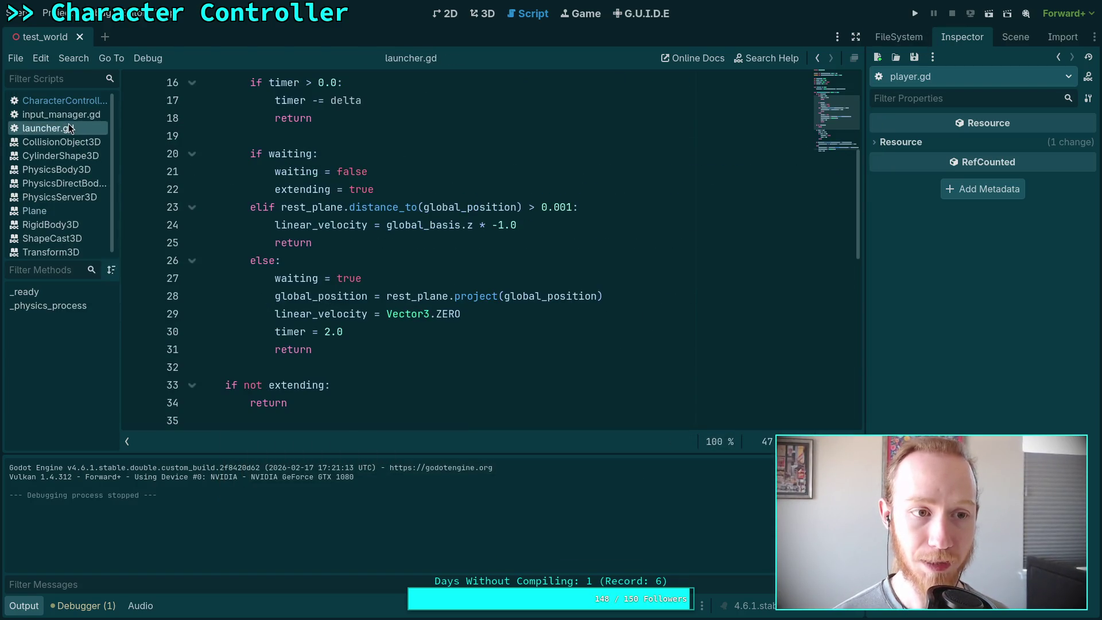
right_click(73, 125)
click(96, 163)
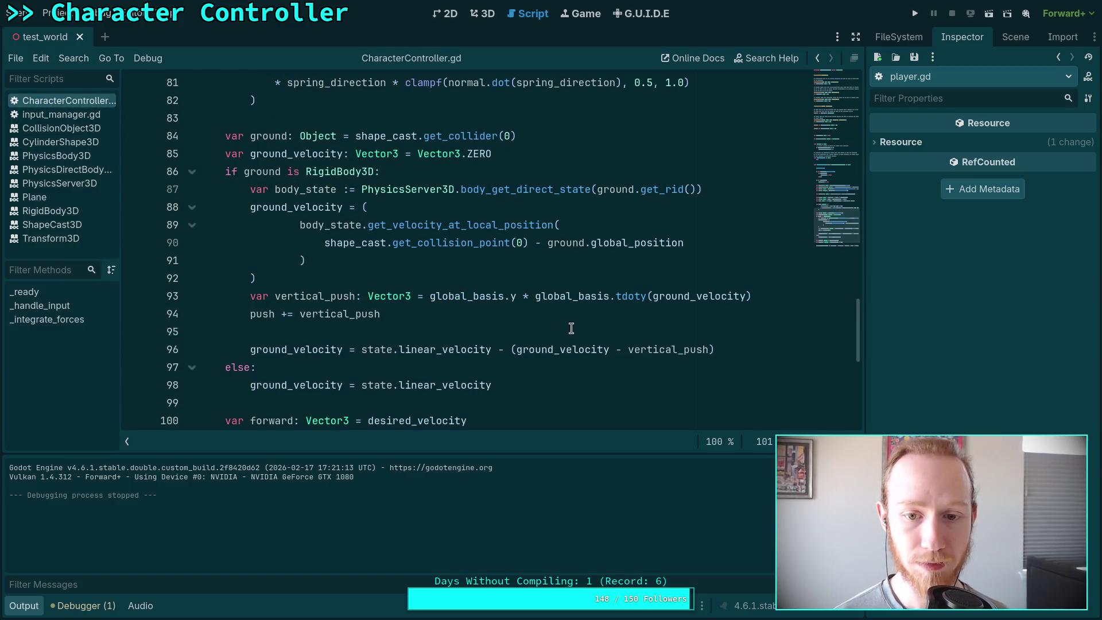
Run and stop the game twice to test the current friction factor.
scroll(571, 328, down, 3)
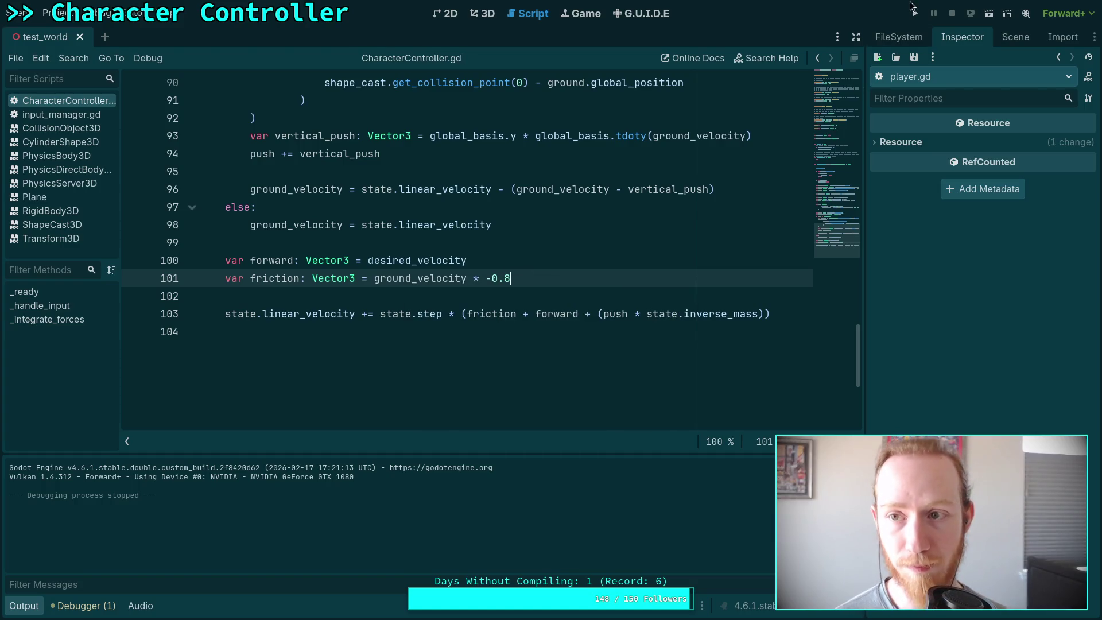
key(F5)
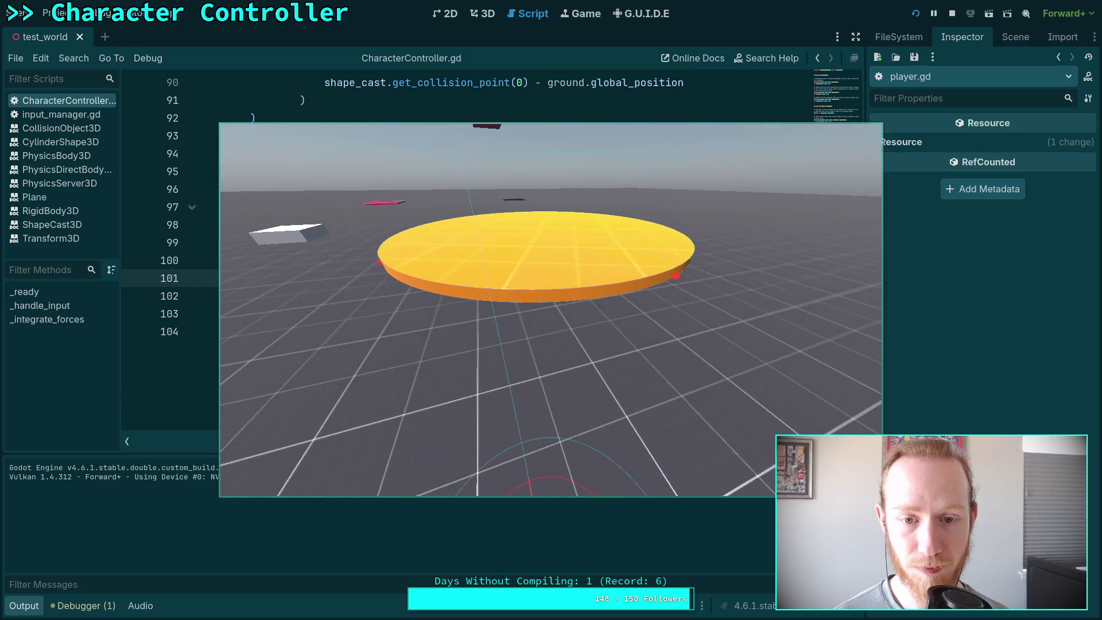
click(951, 14)
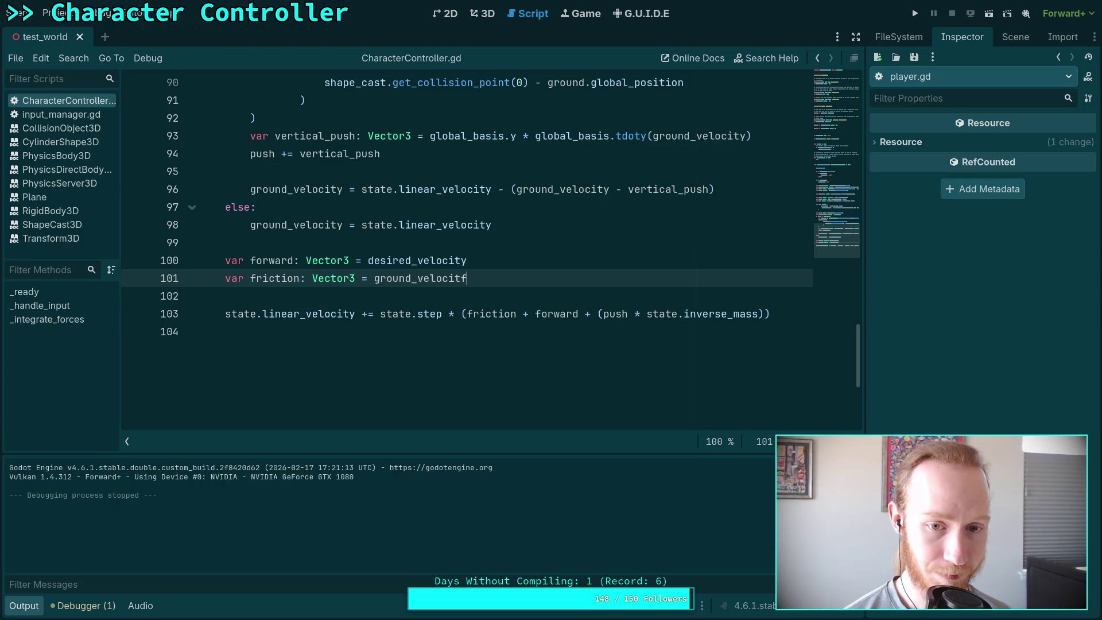
key(ctrl+minus)
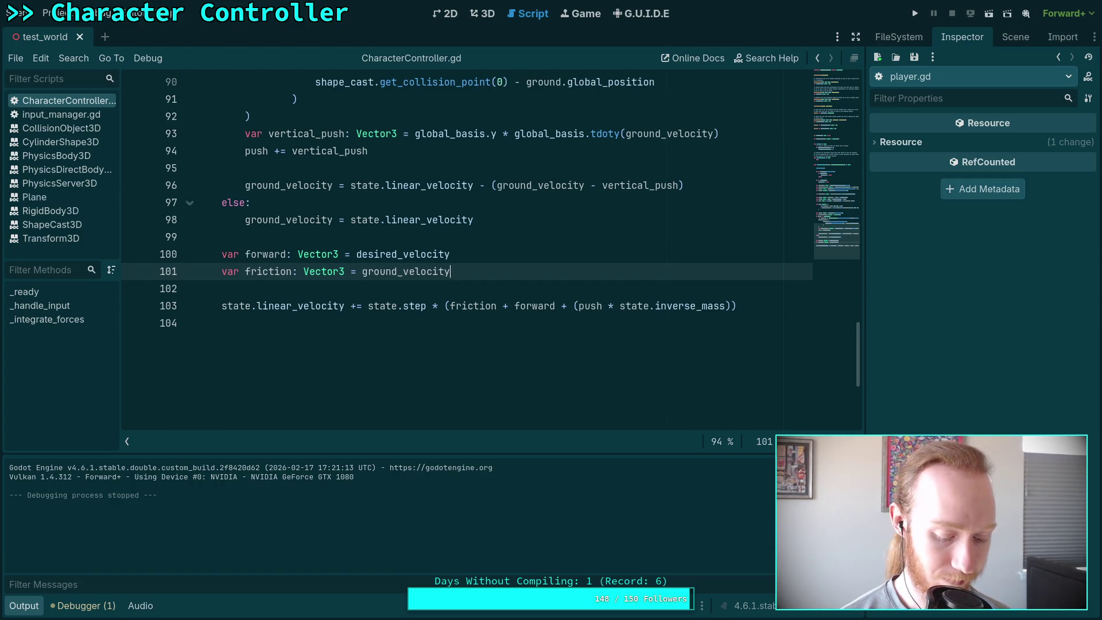
key(ctrl+equal)
scroll(540, 241, up, 2)
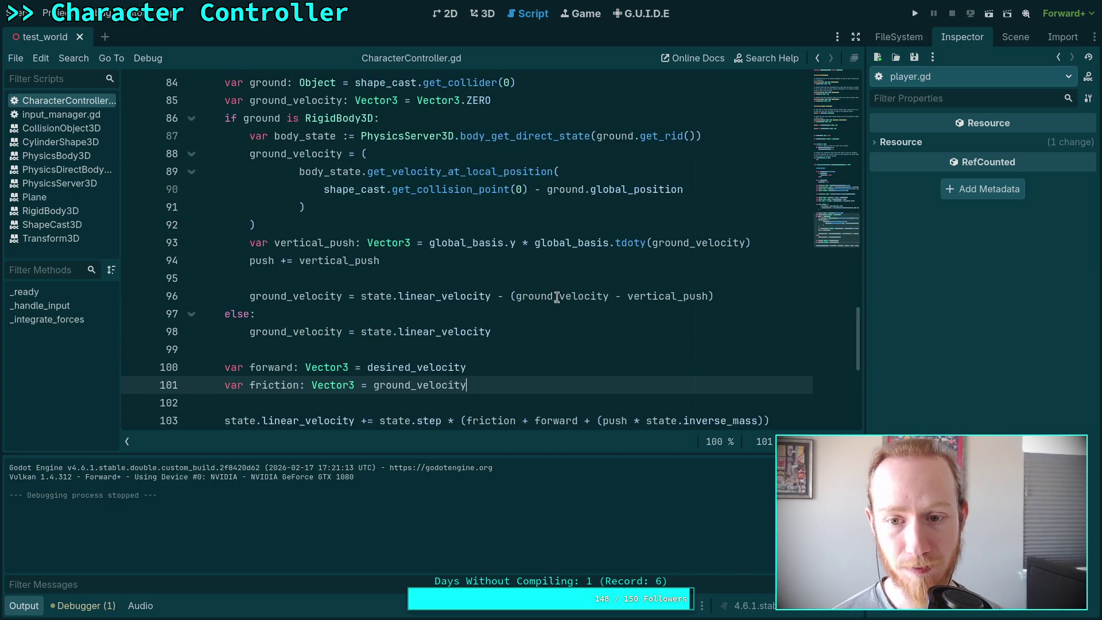
click(915, 13)
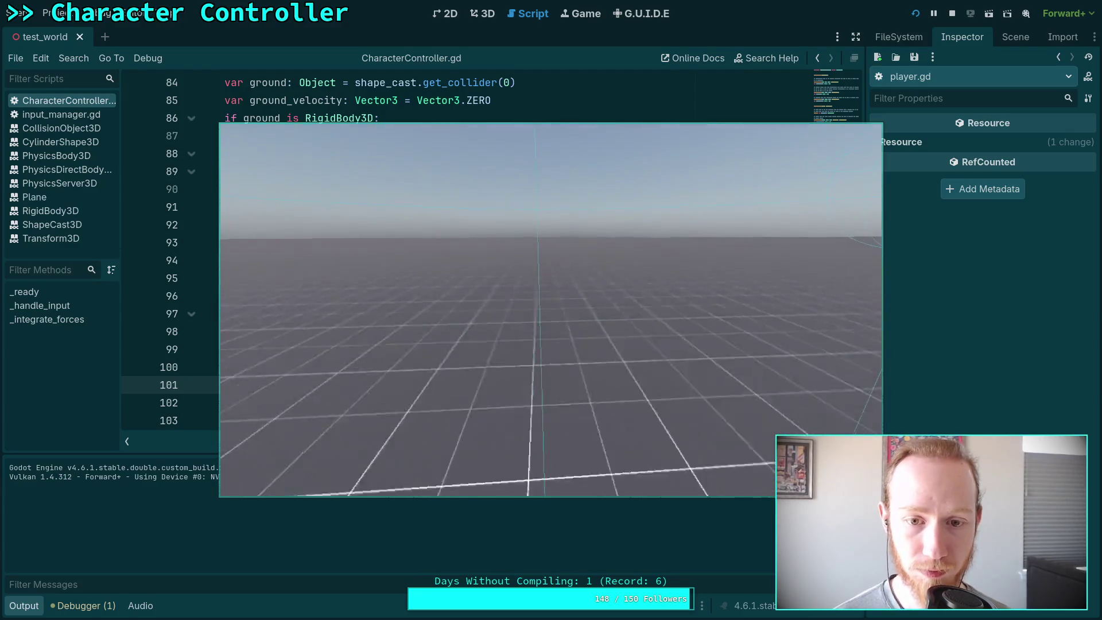
click(952, 13)
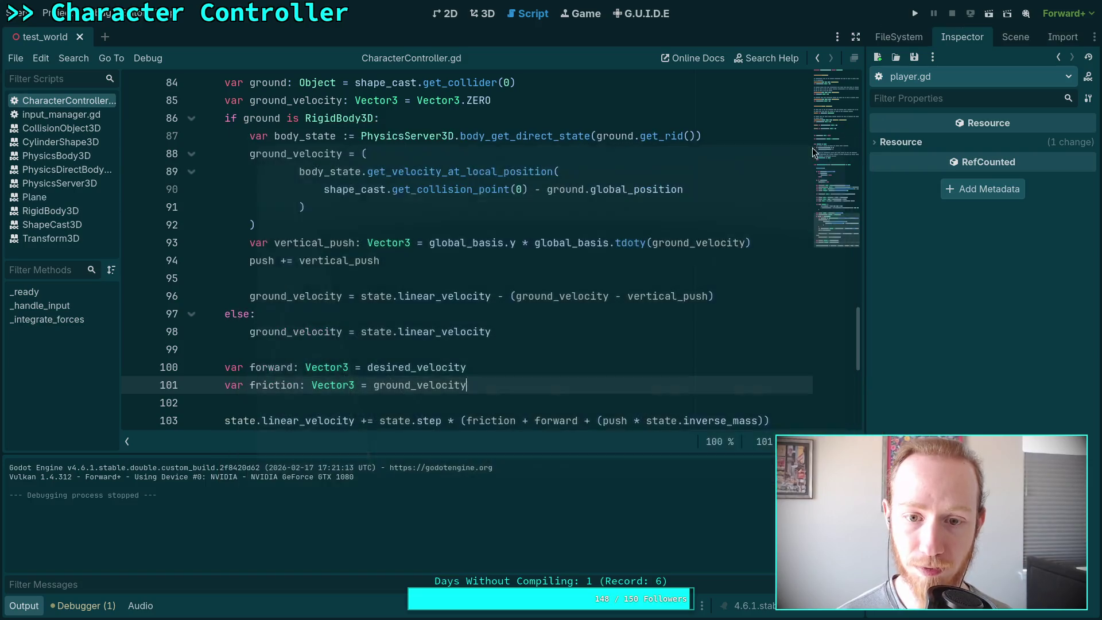
Test a '* -1.0' friction multiplier in a game run, then delete the multiplier.
scroll(811, 147, down, 1)
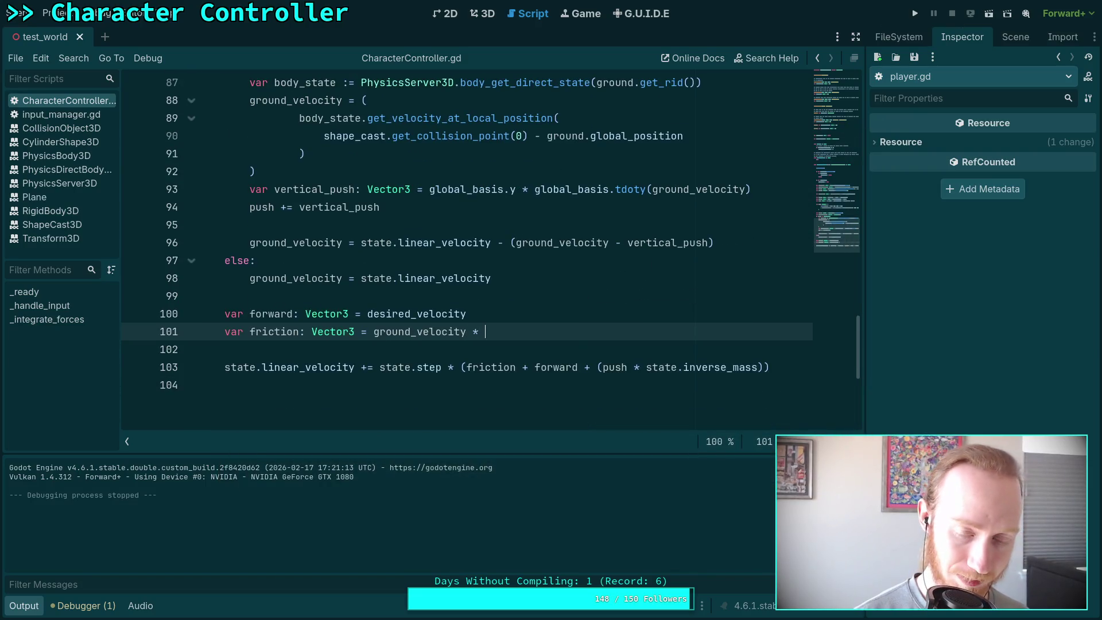
text(* -1.0)
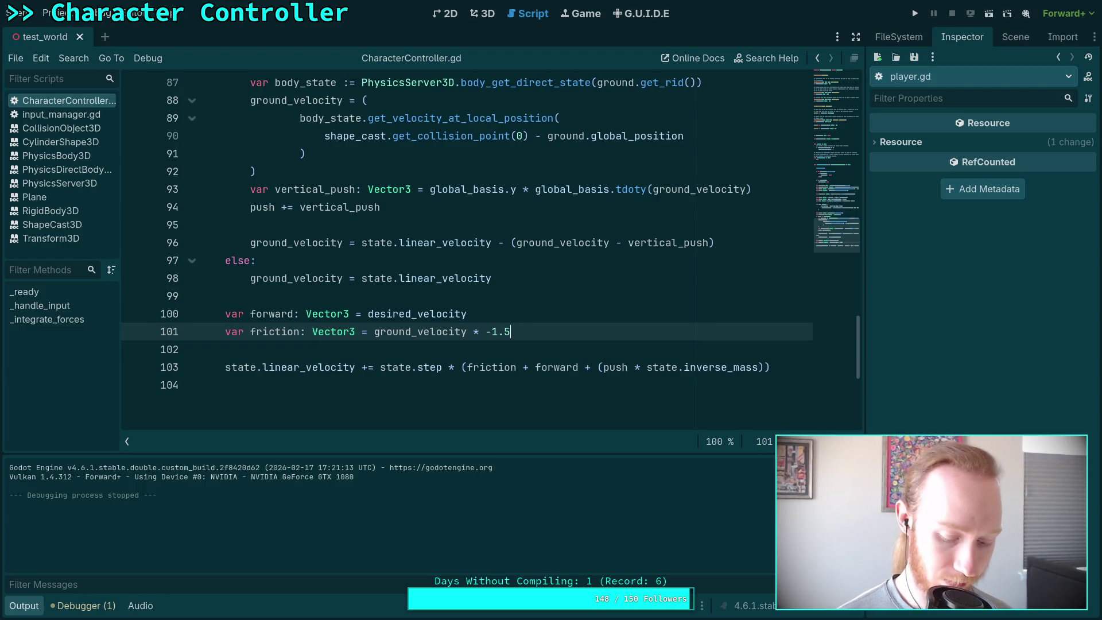
click(915, 13)
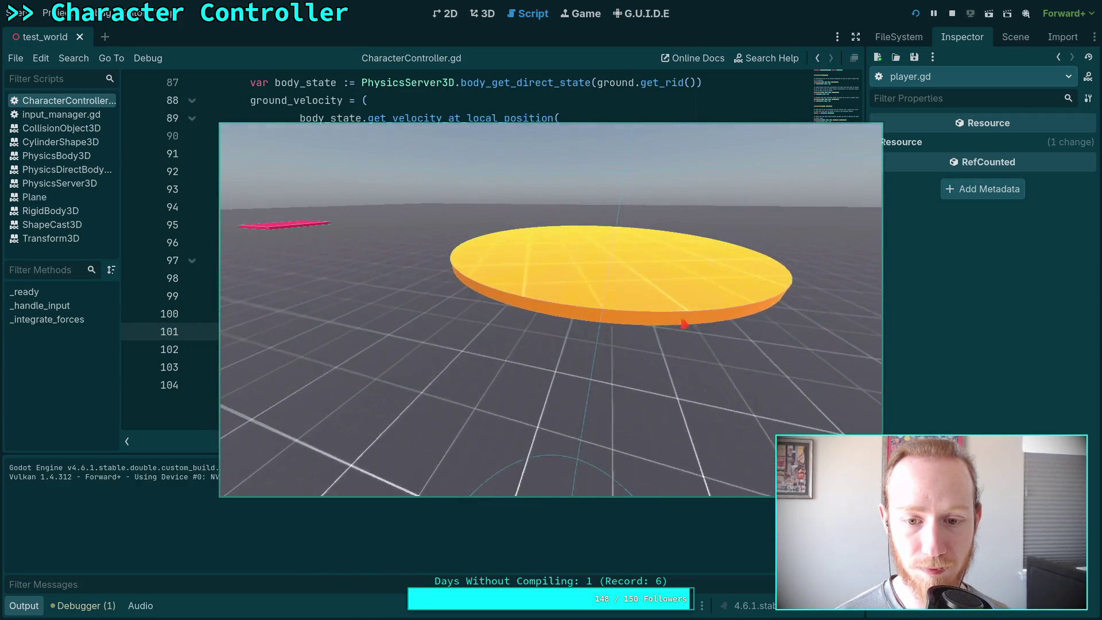
click(952, 13)
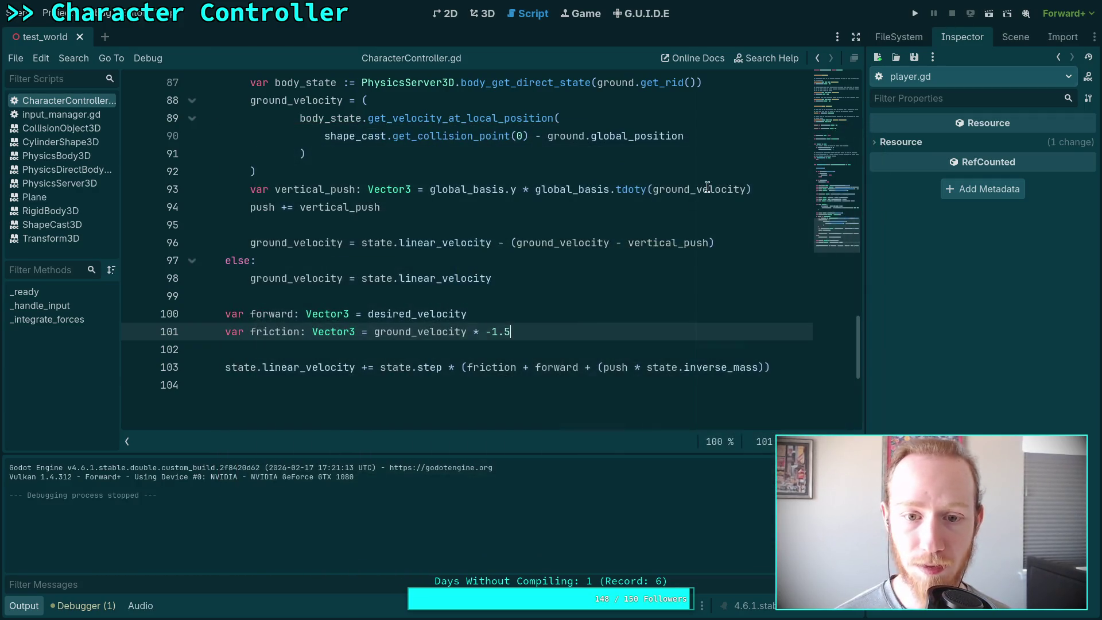
key(BackSpace)
key(BackSpace)
key(BackSpace)
key(BackSpace)
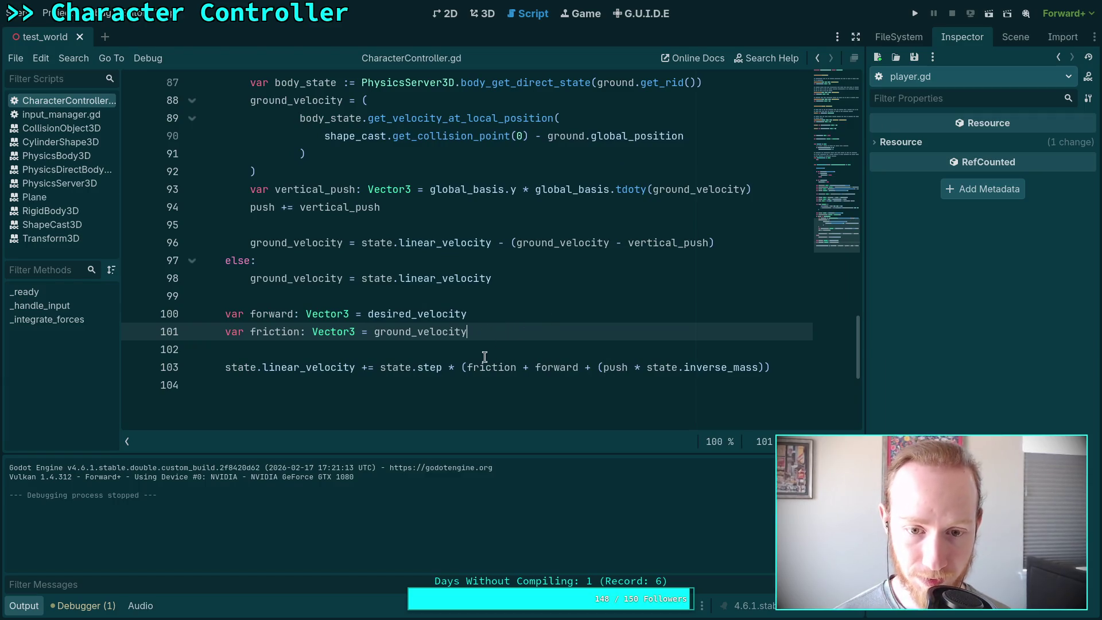
Strip friction and forward from line 103, leaving (state.step * push * state.inverse_mass) grouped.
click(472, 368)
drag(473, 370, 535, 370)
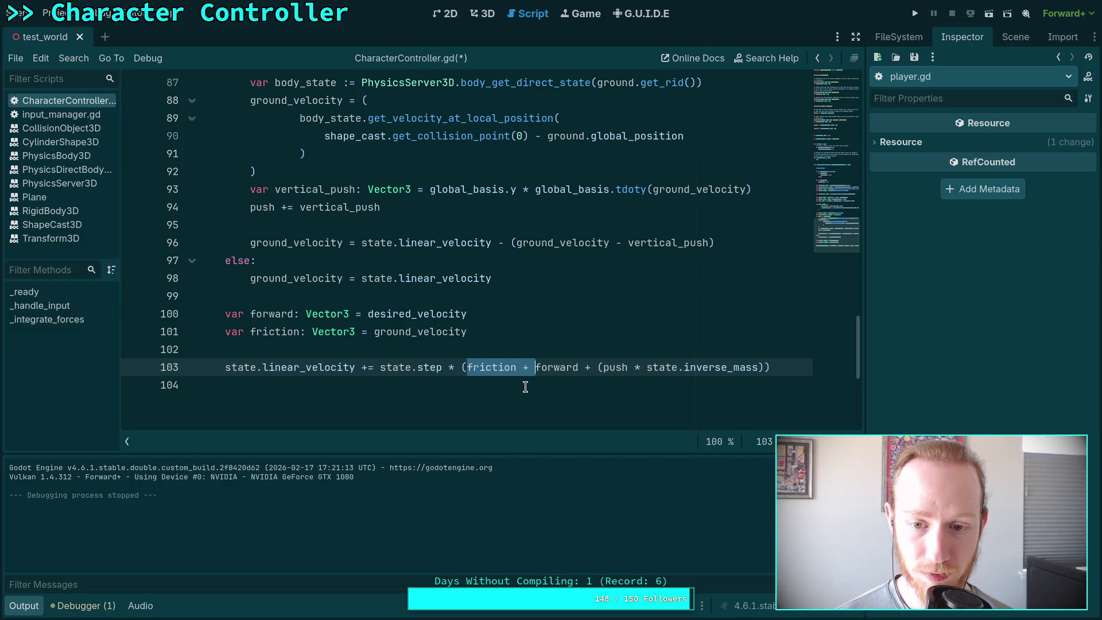
drag(467, 367, 601, 367)
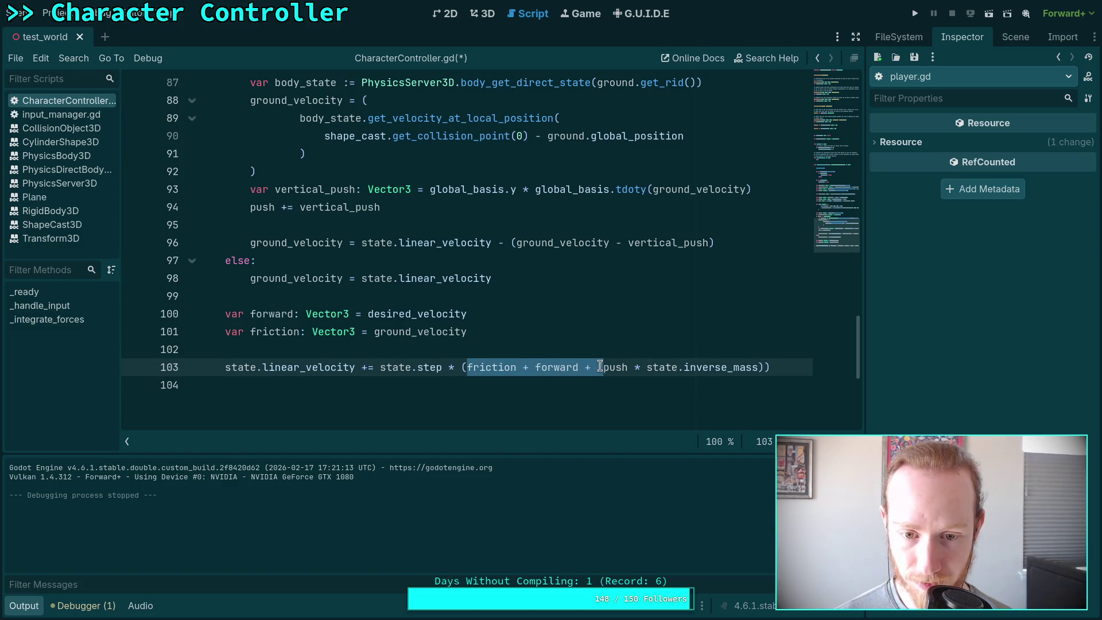
key(BackSpace)
key(BackSpace)
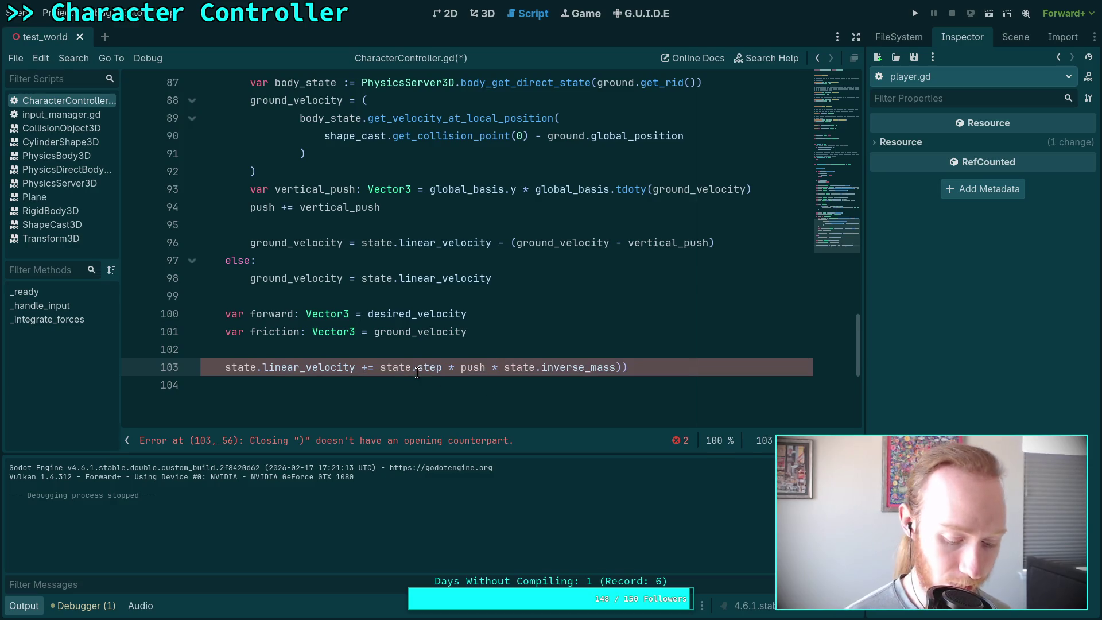
text(()
click(655, 374)
key(BackSpace)
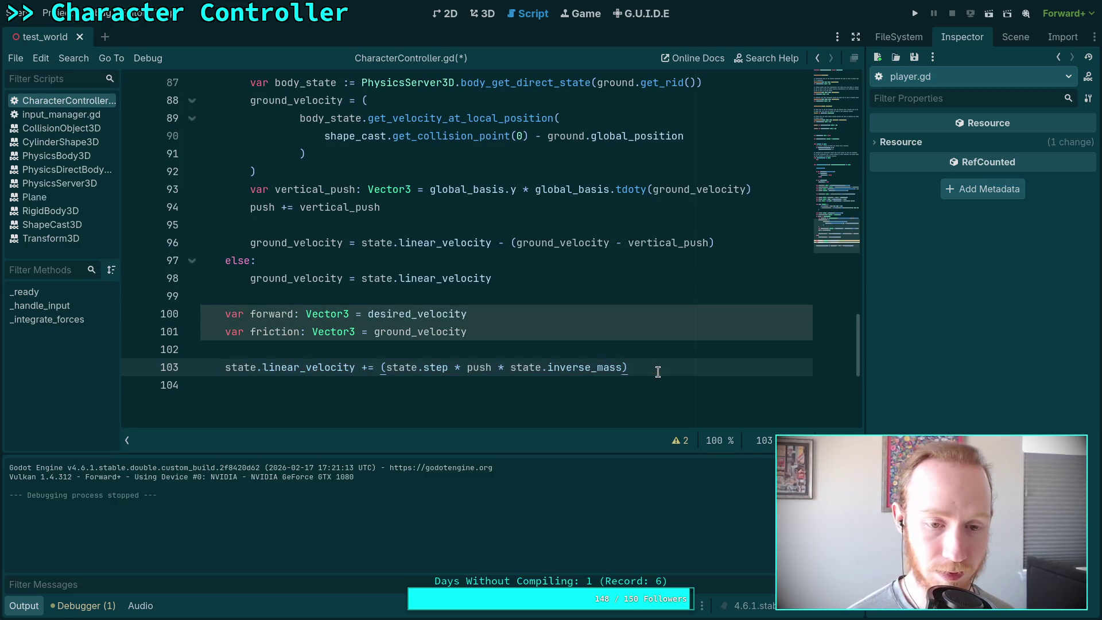
Append '+ forward - friction' to line 103 and save the script.
text( +)
text( for)
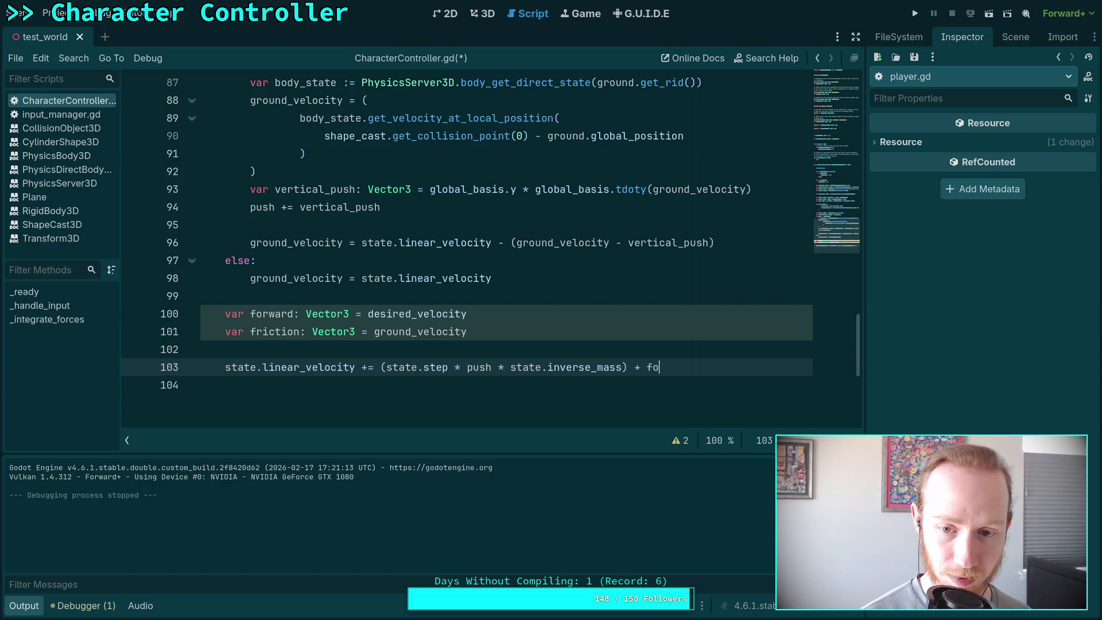
key(Return)
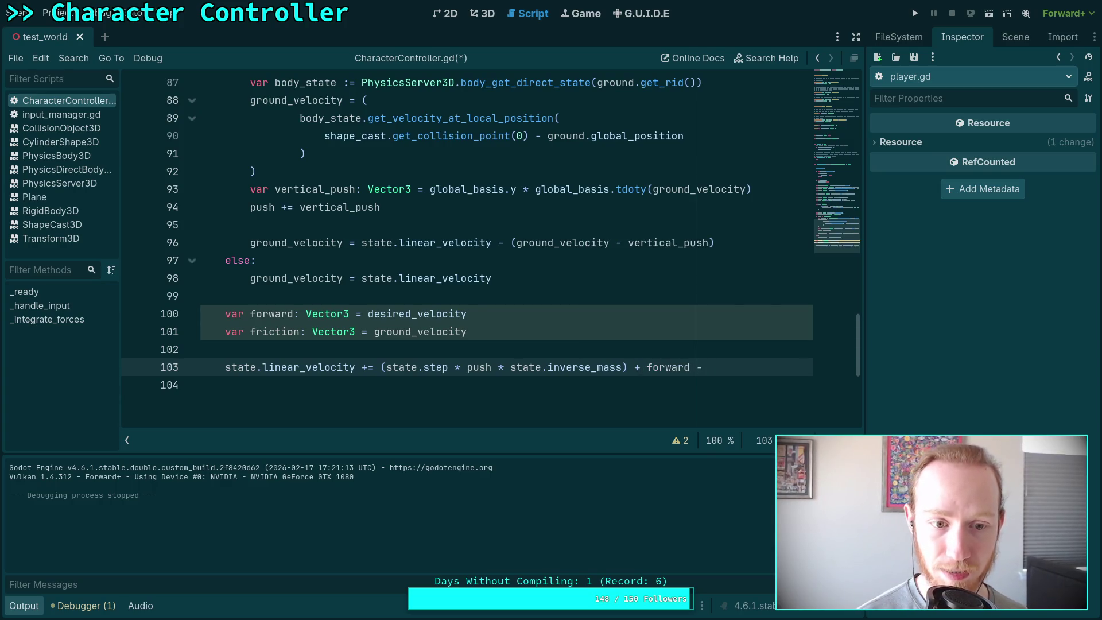
text(iction)
key(ctrl+s)
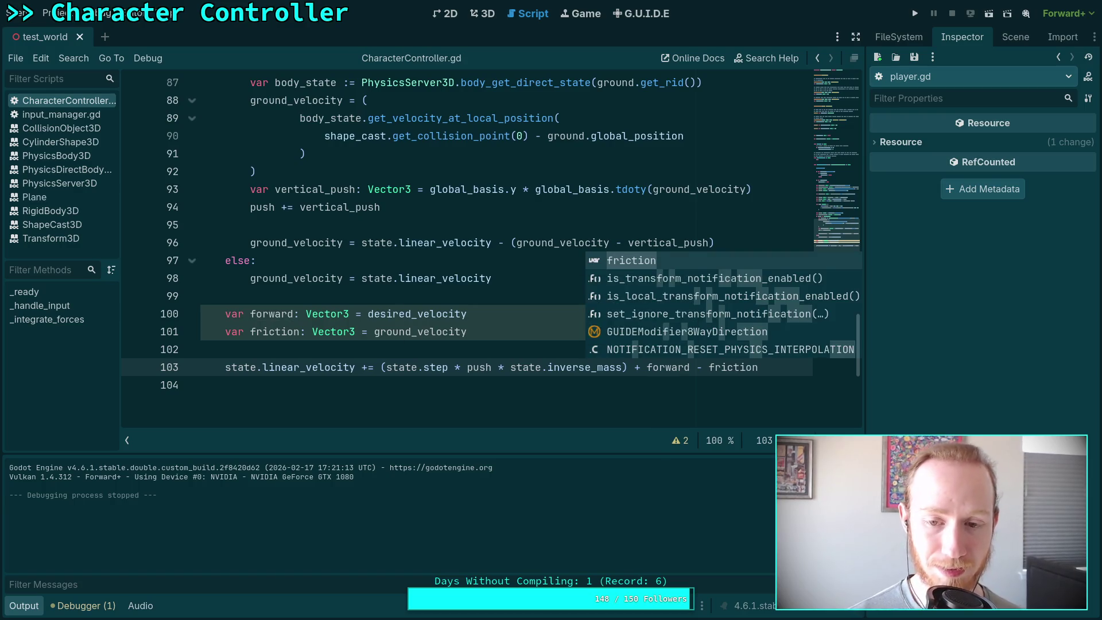
click(412, 333)
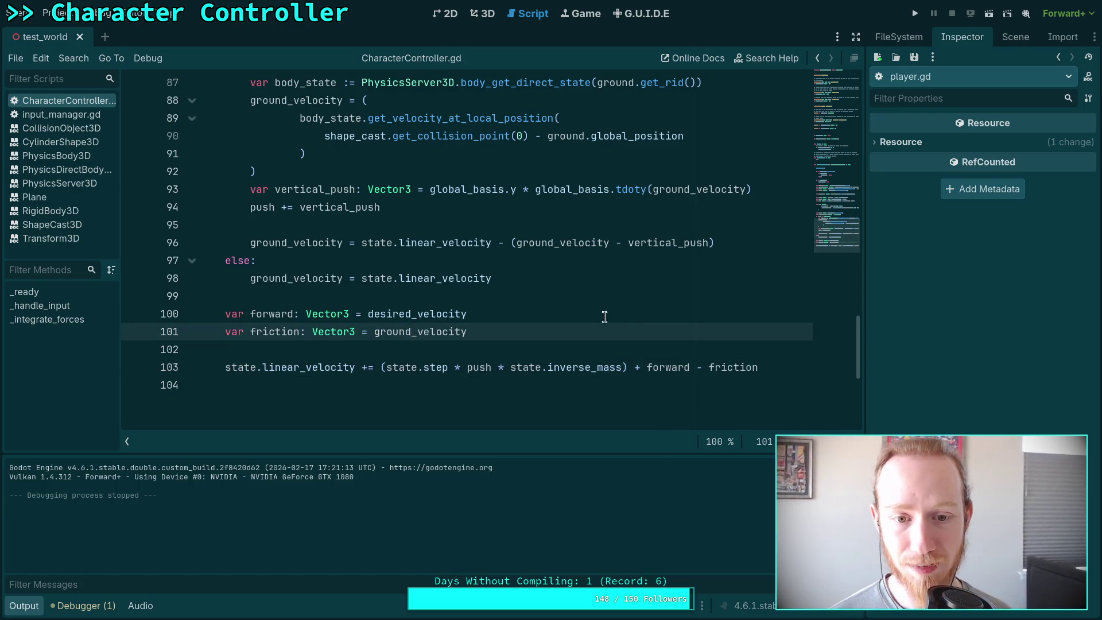
click(582, 345)
key(F5)
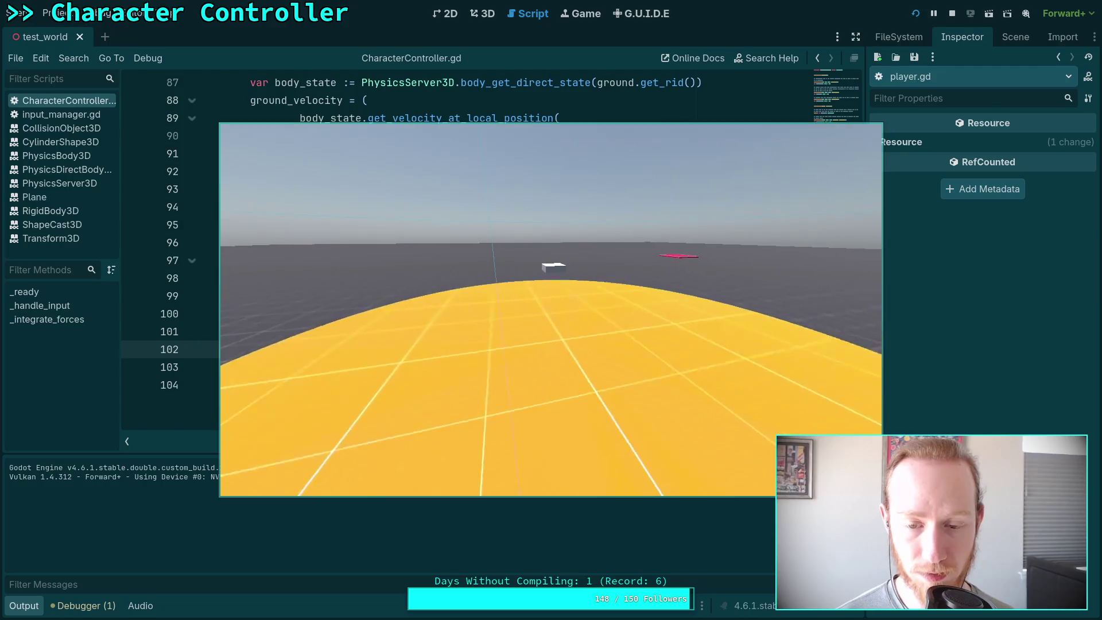
click(958, 18)
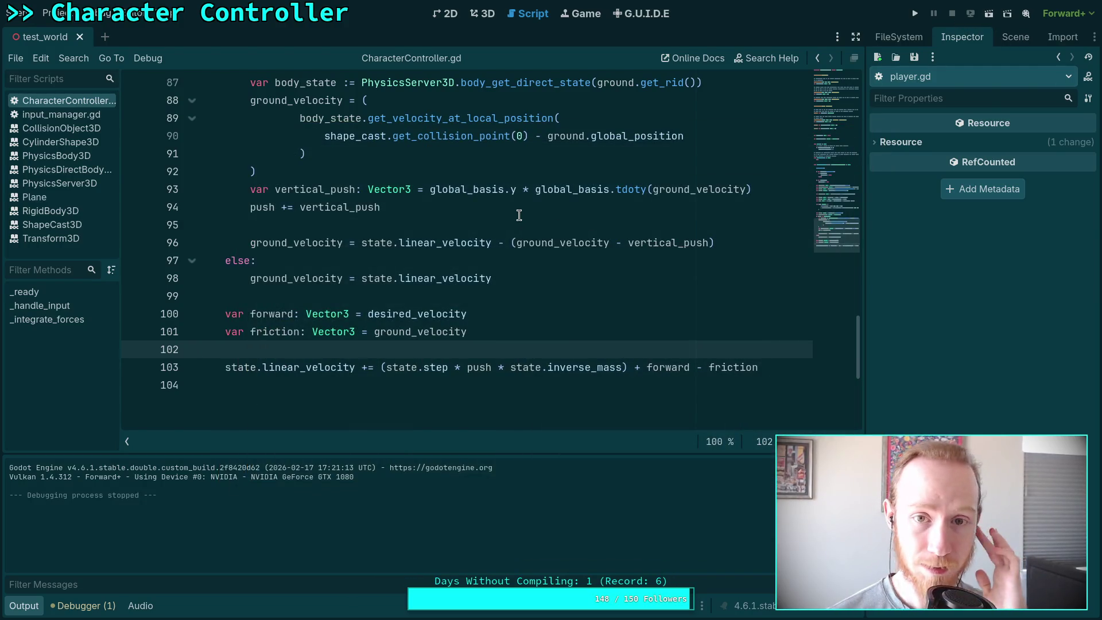
Select RotatingFloor, toggle its collision layer 5 off and back on, and save test_world.
click(915, 42)
click(1015, 37)
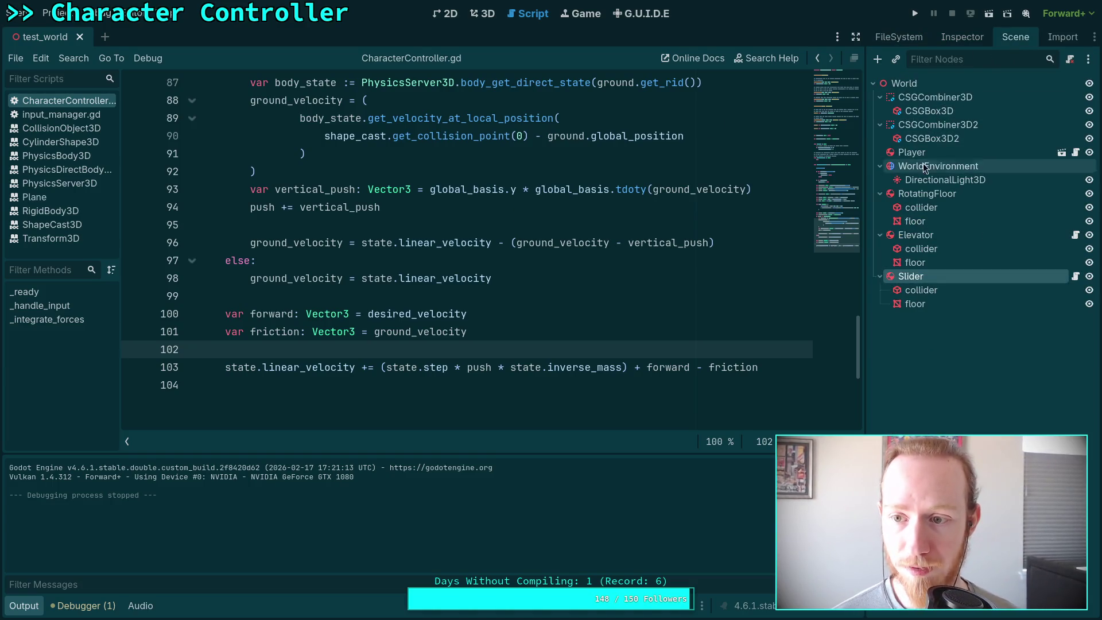
click(917, 199)
click(961, 37)
scroll(930, 287, down, 5)
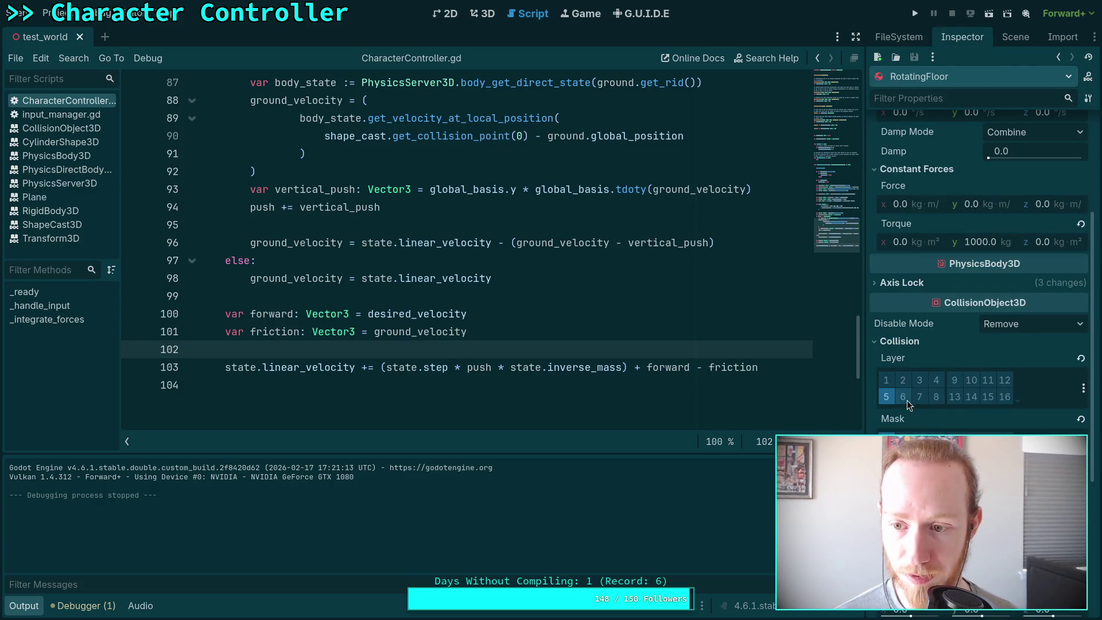
click(885, 397)
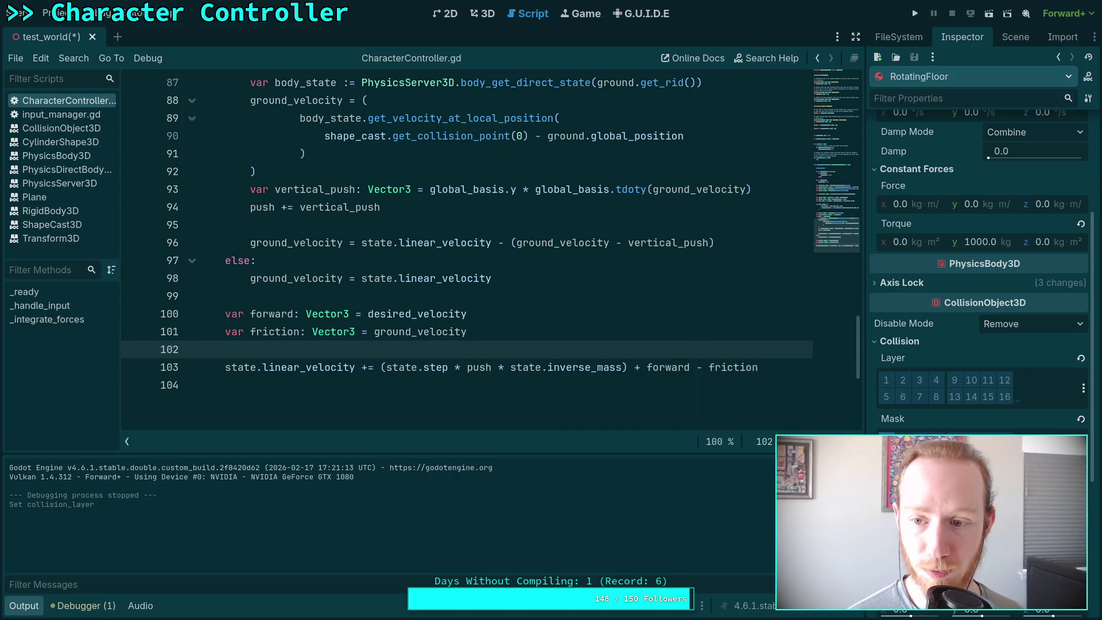
click(886, 396)
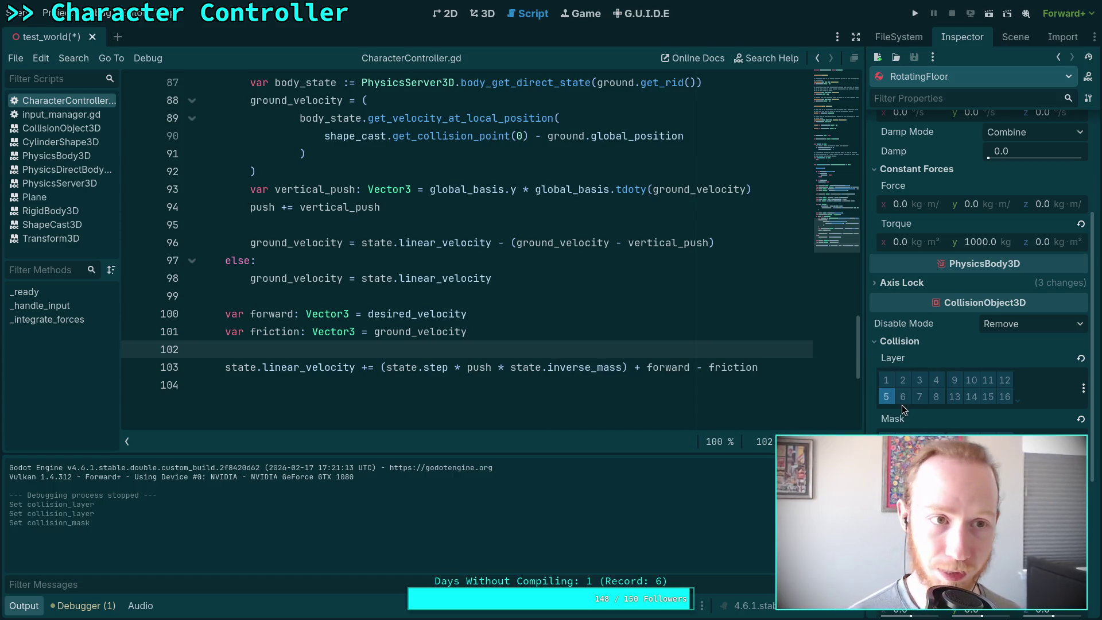
key(ctrl+s)
Run the game, walk the capsule player onto the yellow rotating platform, then stop.
key(F5)
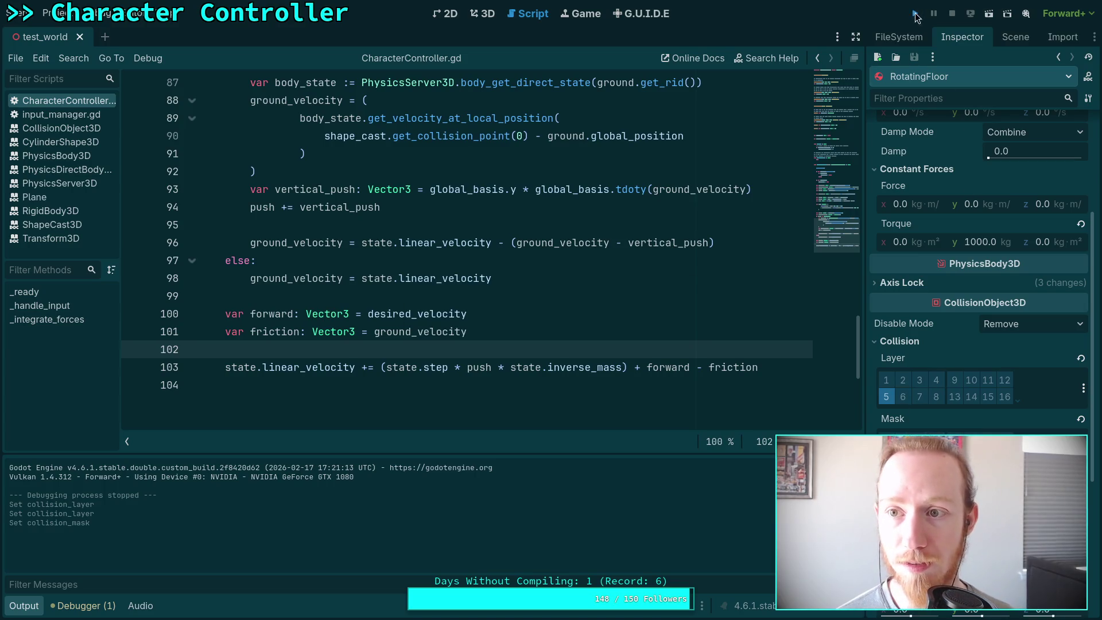
key(w)
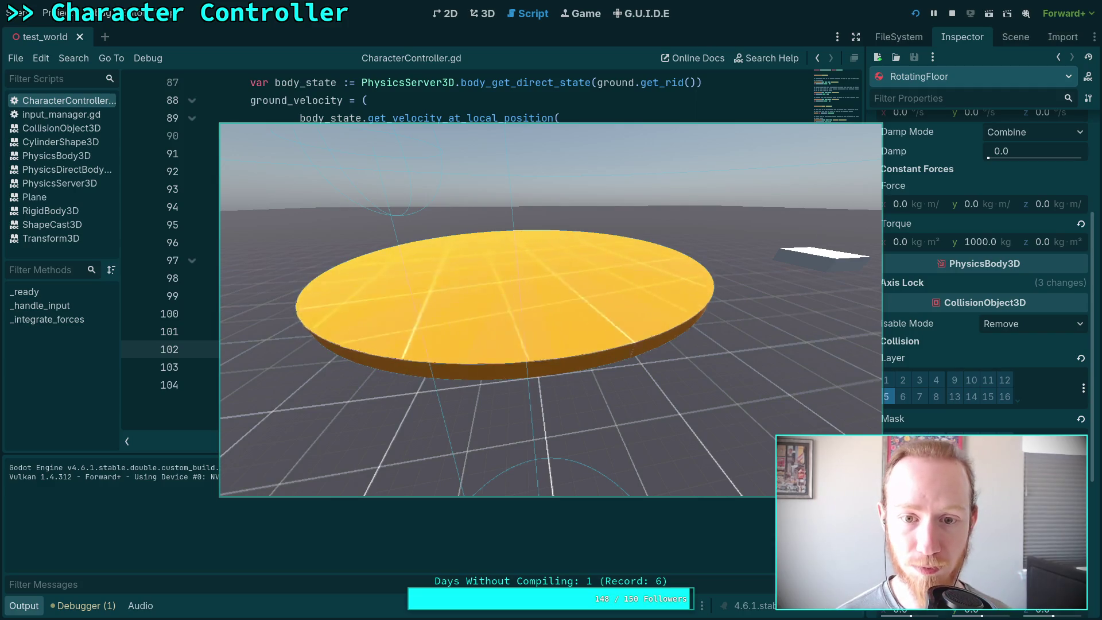
key(w)
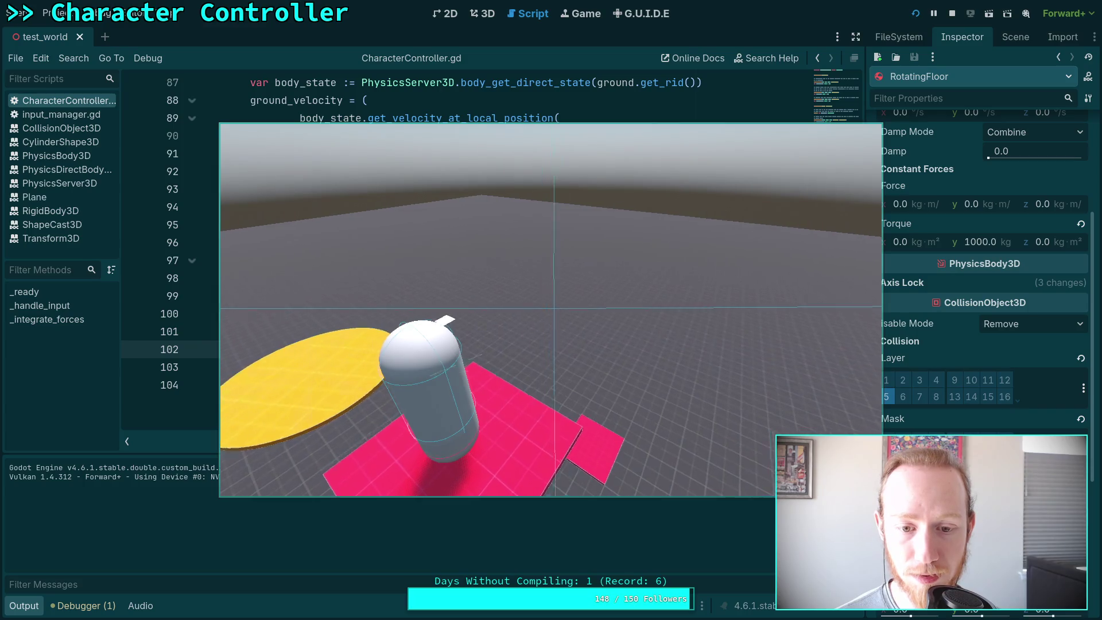
click(952, 14)
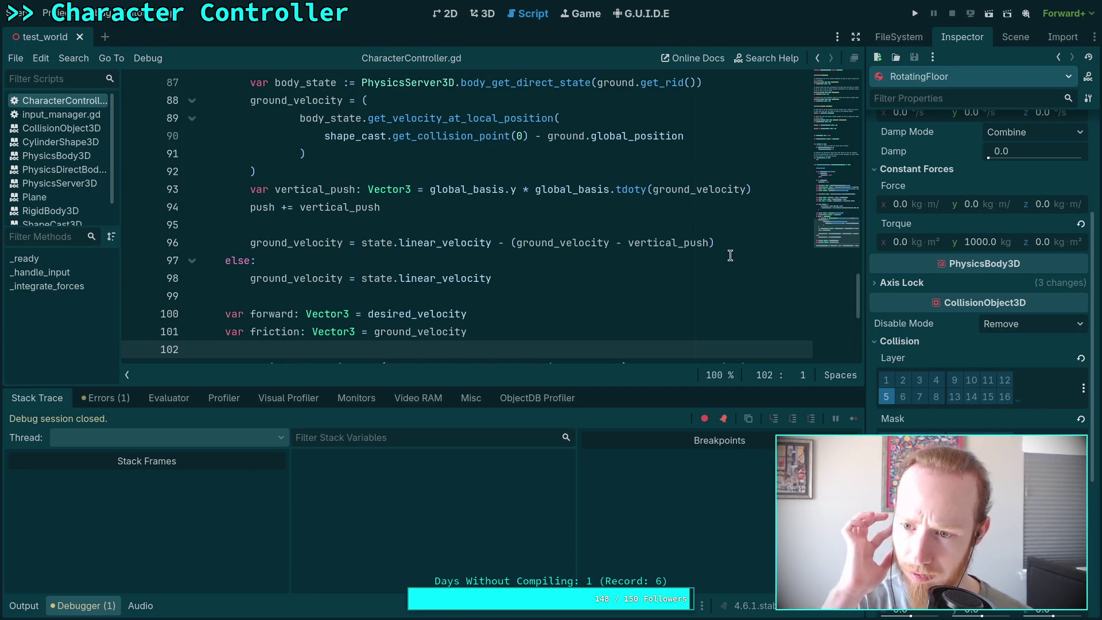
Clear collision mask bit 1 on the Elevator node.
click(1012, 40)
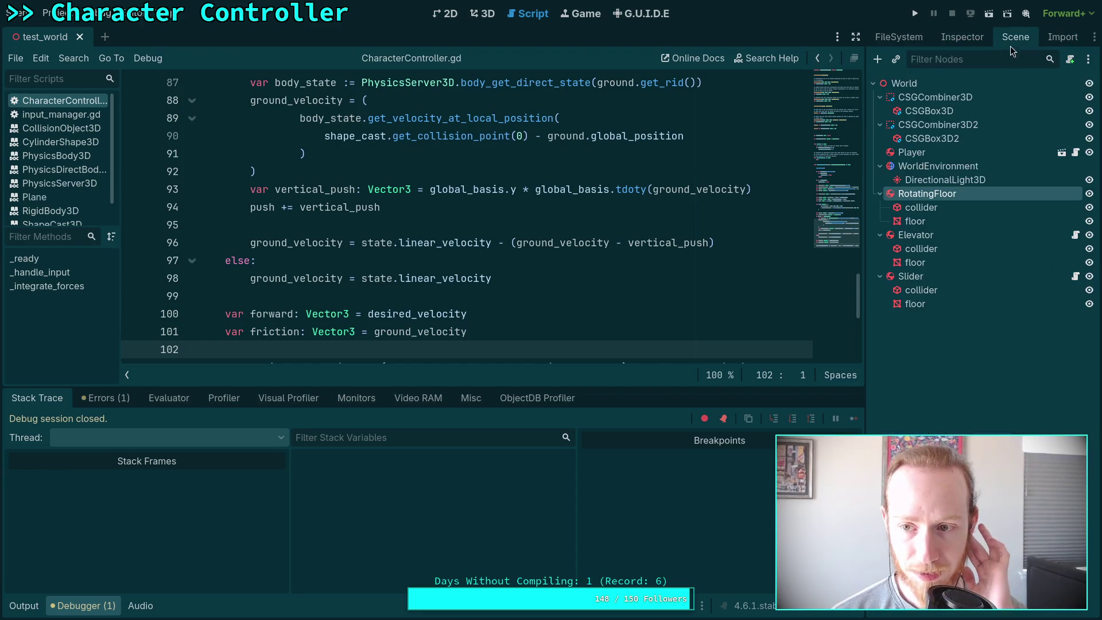
click(917, 234)
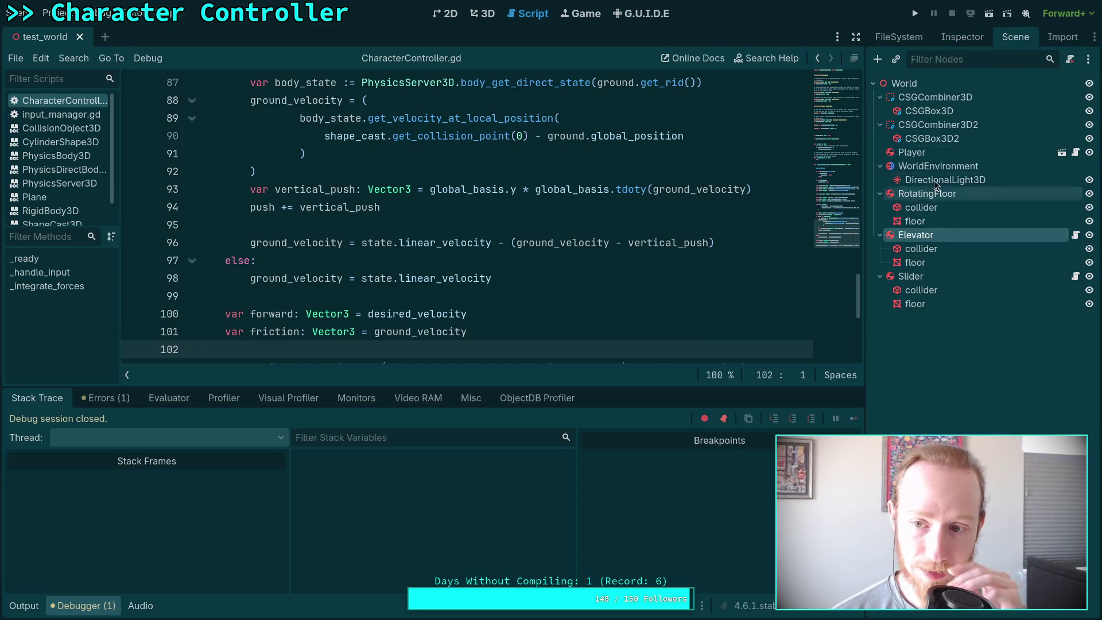
click(952, 43)
scroll(936, 363, down, 8)
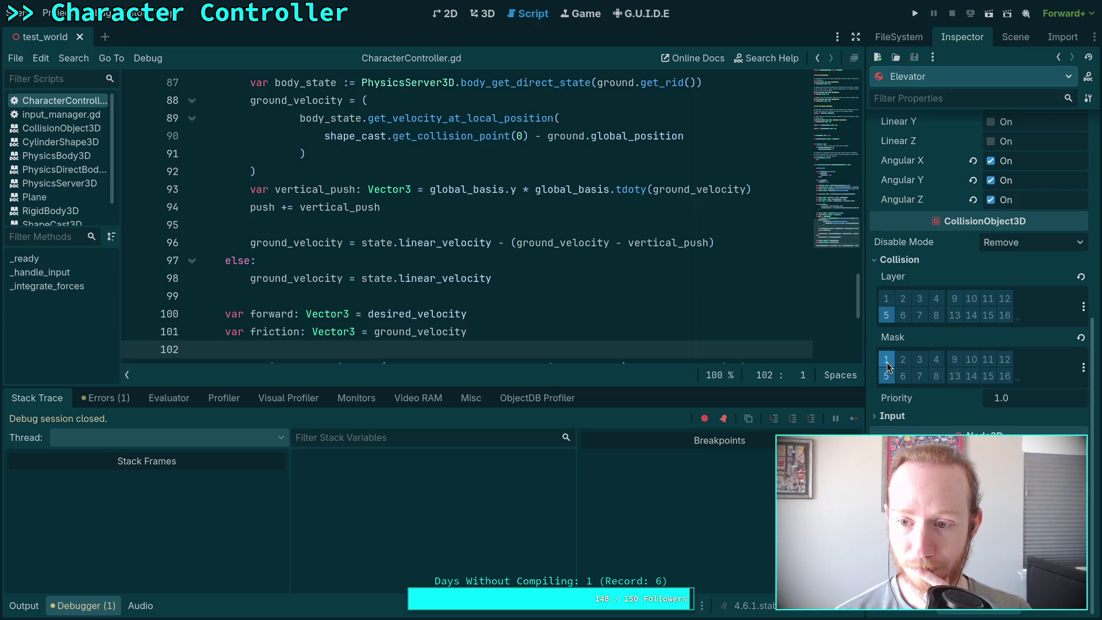
click(887, 365)
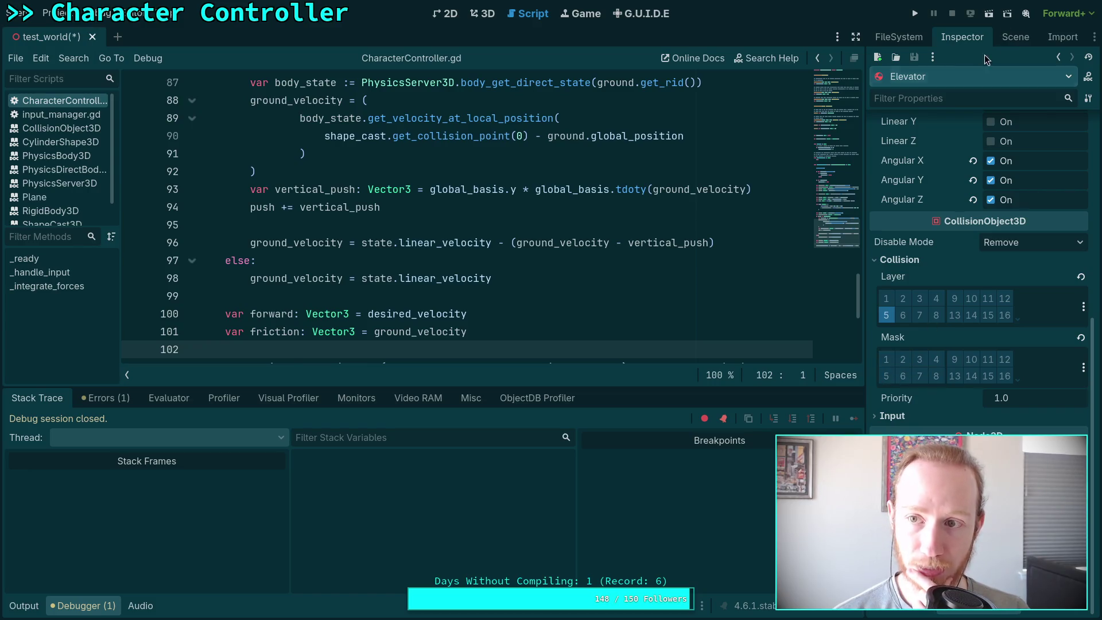
Inspect the Slider's Collision settings, then save the scene and start a test run.
click(1015, 36)
click(931, 275)
click(962, 37)
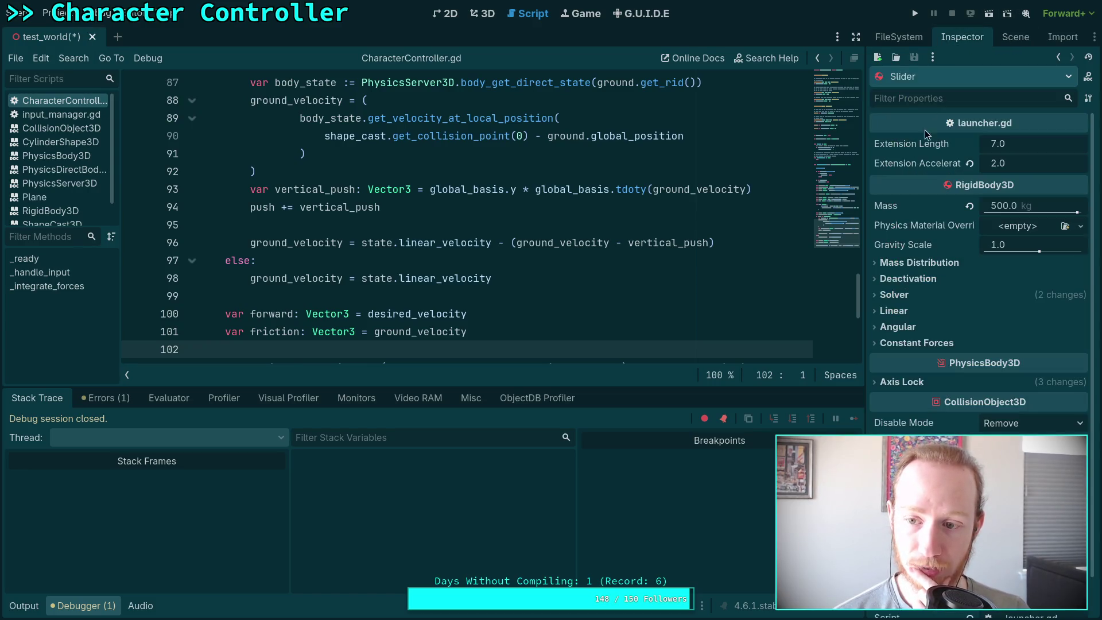
scroll(899, 367, down, 2)
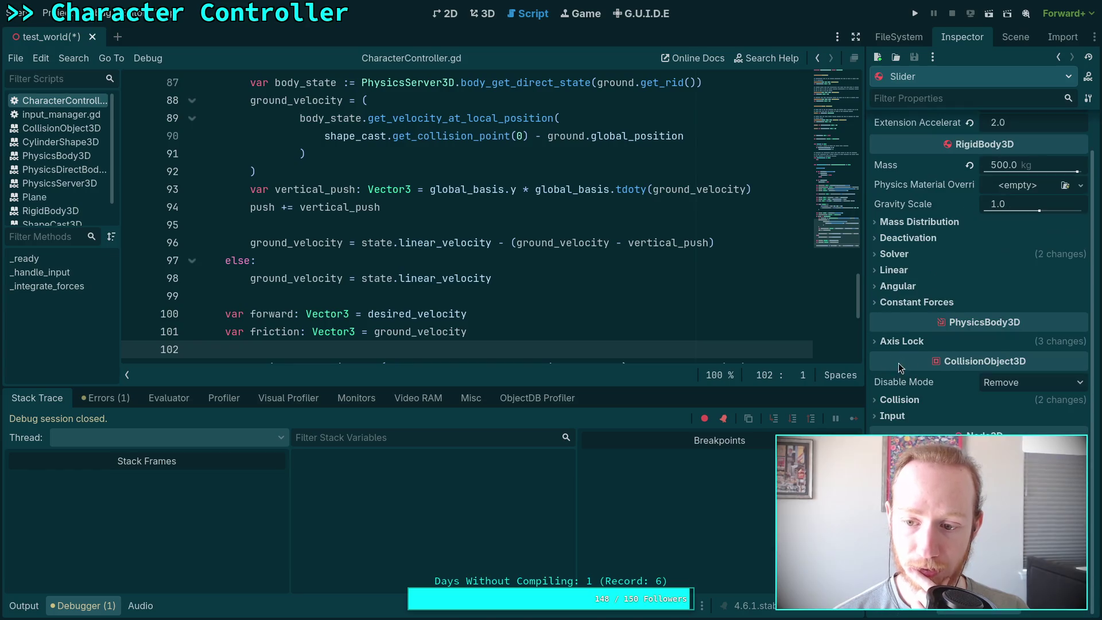
click(903, 402)
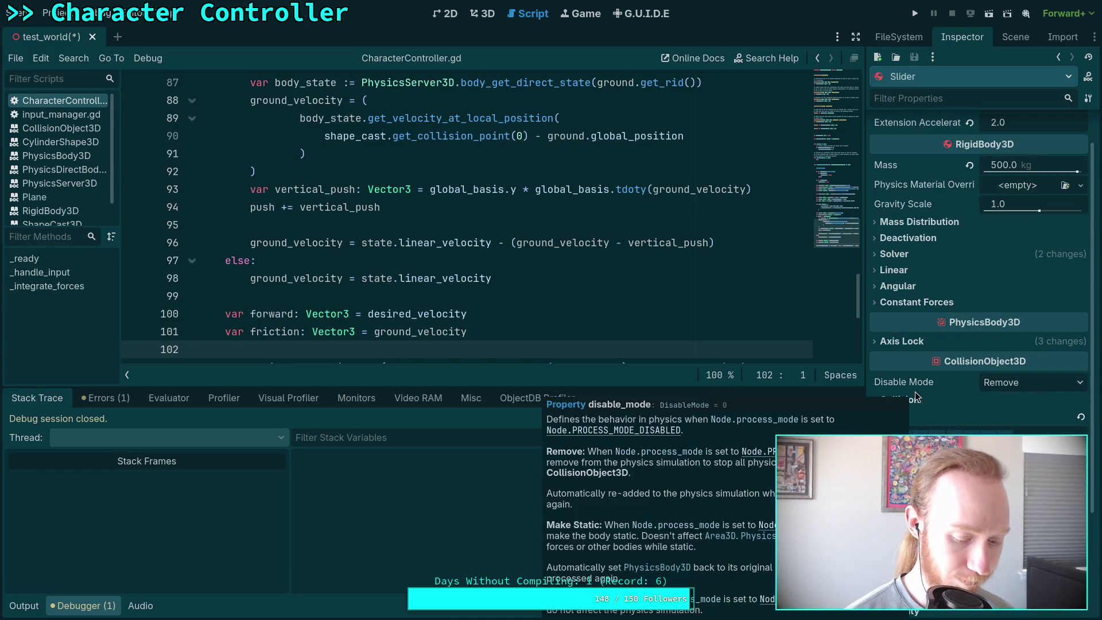
key(ctrl+s)
click(914, 14)
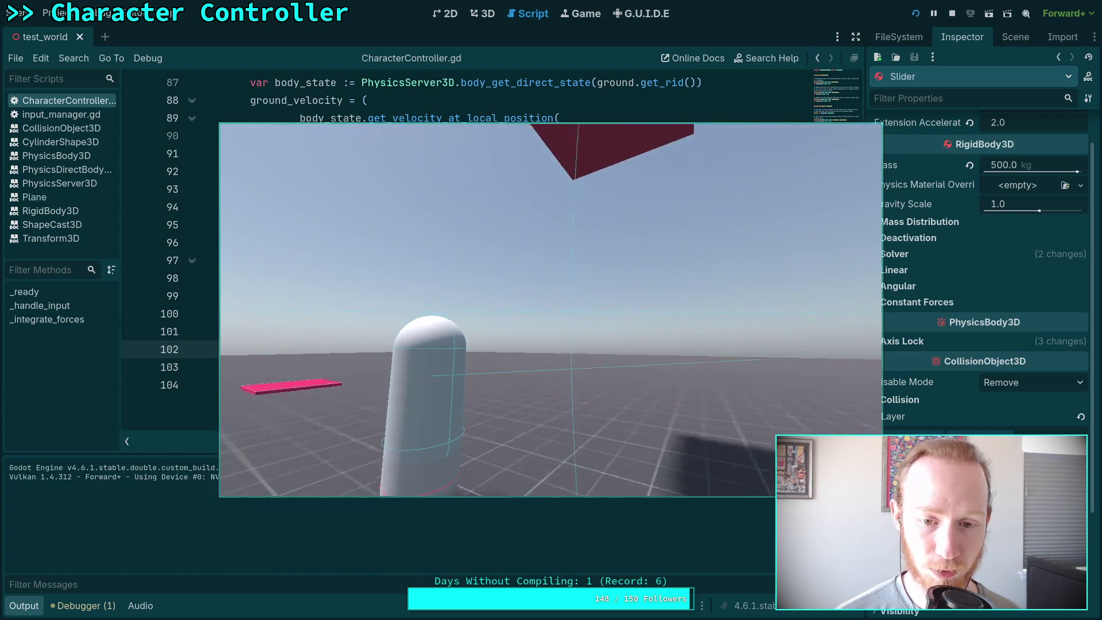
Release the mouse from the running game and stop the test run.
key(Escape)
click(952, 13)
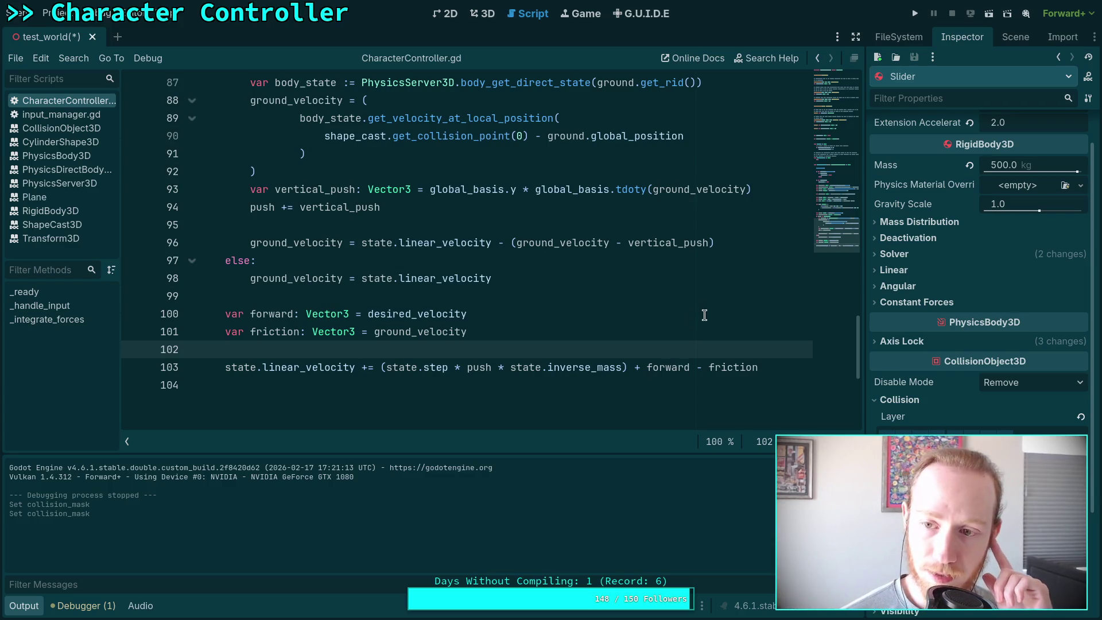
Set Mass to 1000 kg on both the Slider and the Elevator.
scroll(982, 322, up, 2)
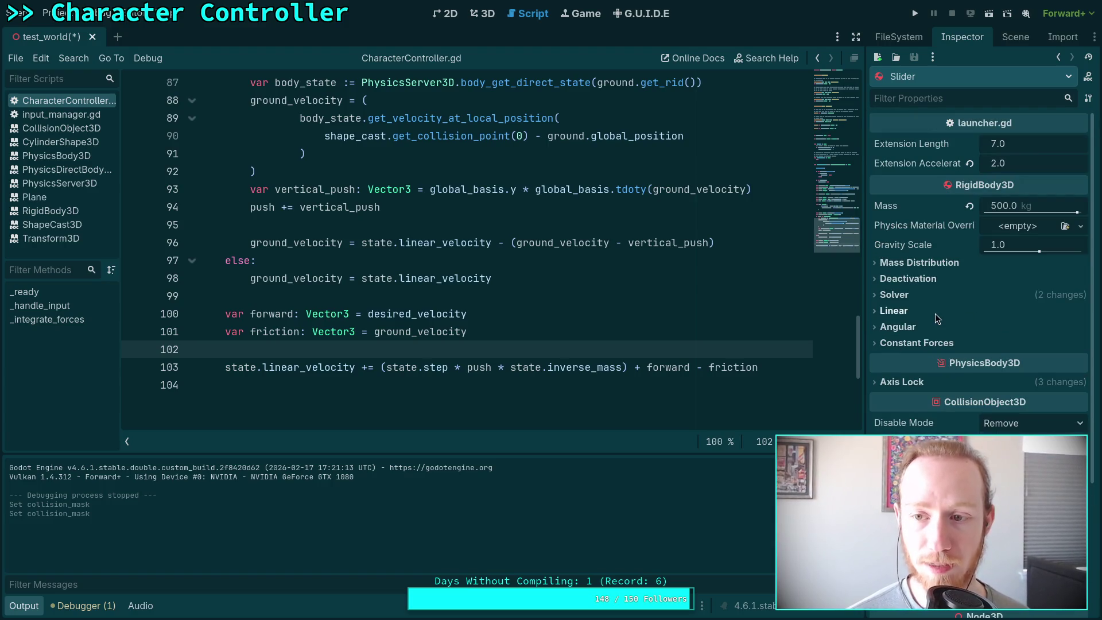
click(1011, 207)
text(1000)
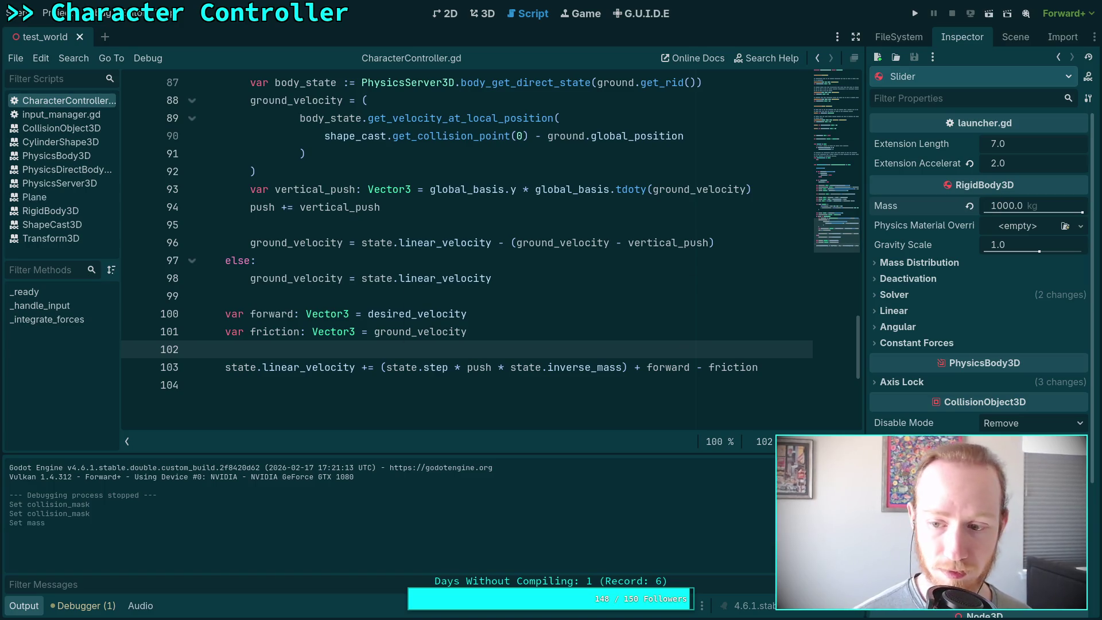
click(1015, 37)
click(912, 241)
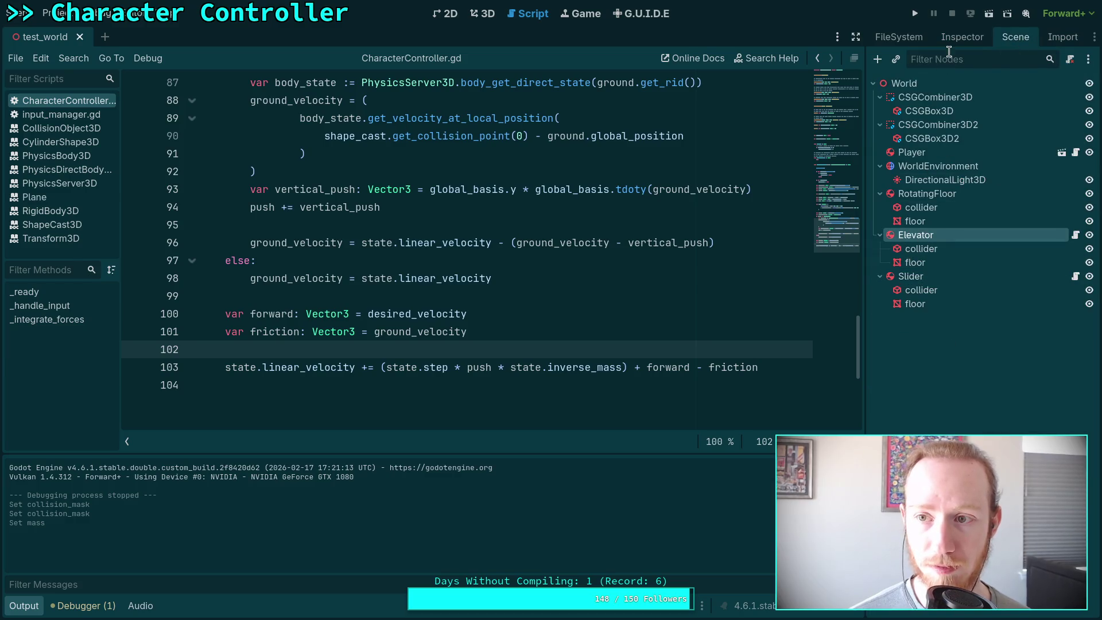
click(955, 37)
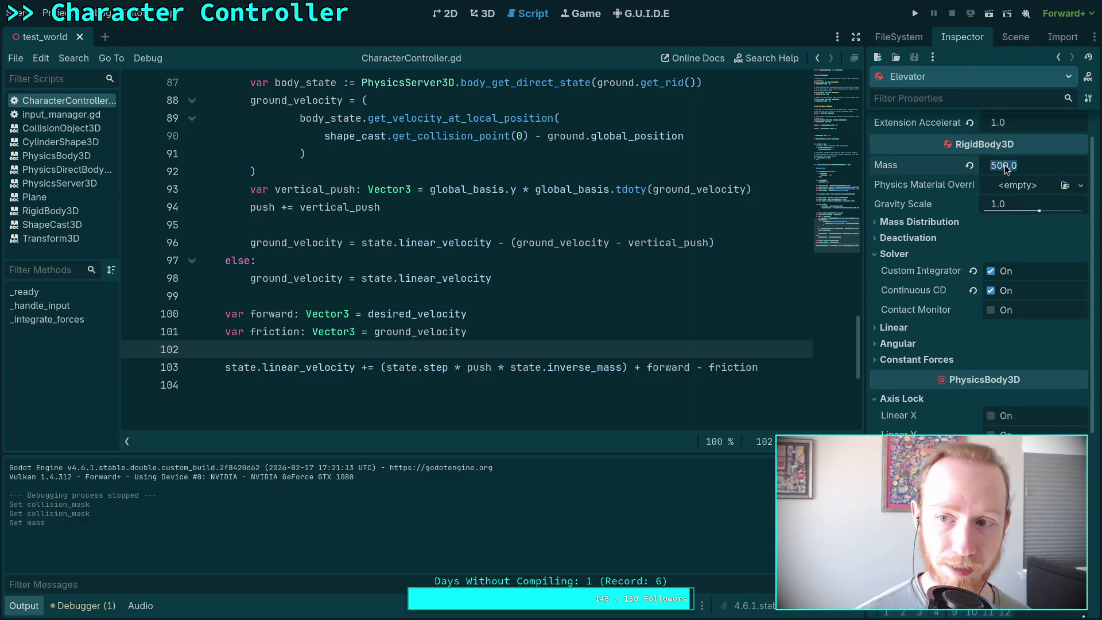
text(1000)
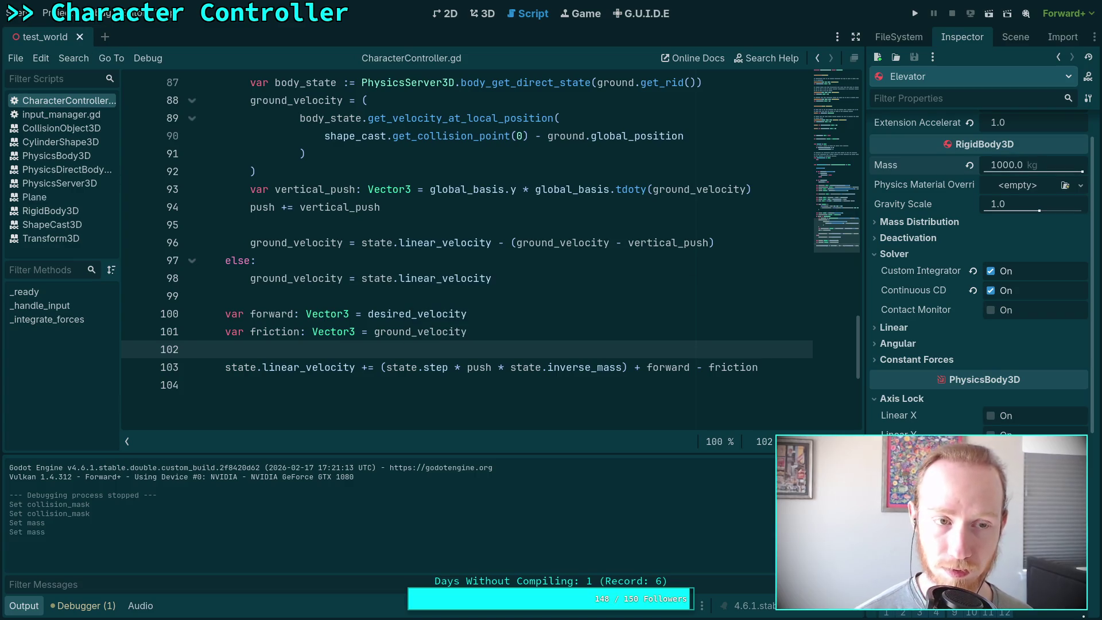
Give RotatingFloor a mass of 2000 kg and a y torque of 4000.
click(1015, 37)
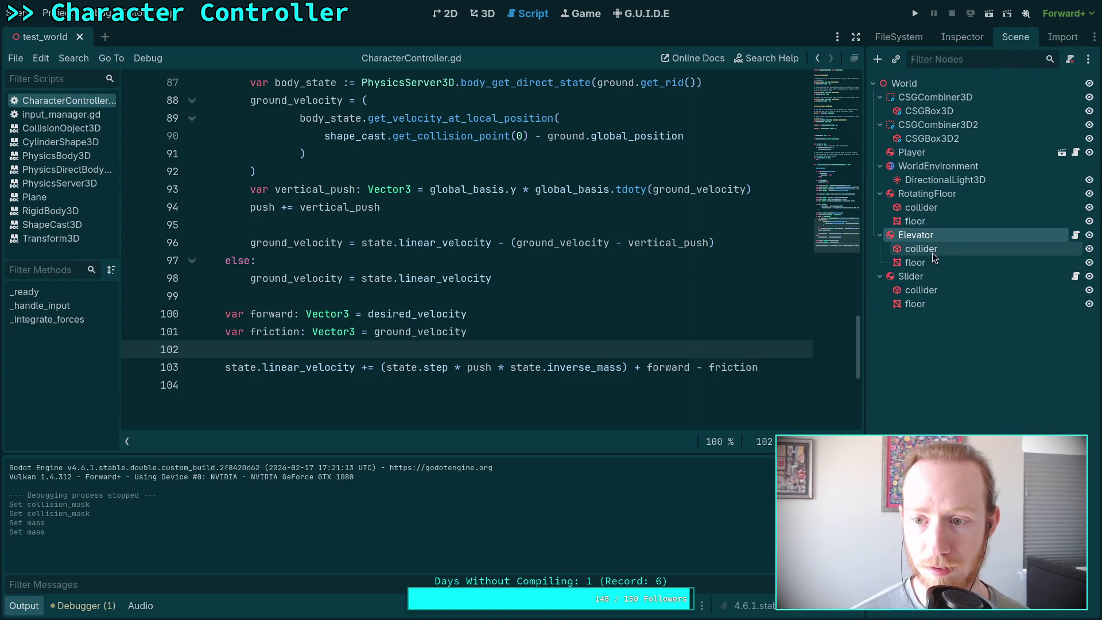
click(911, 195)
click(963, 38)
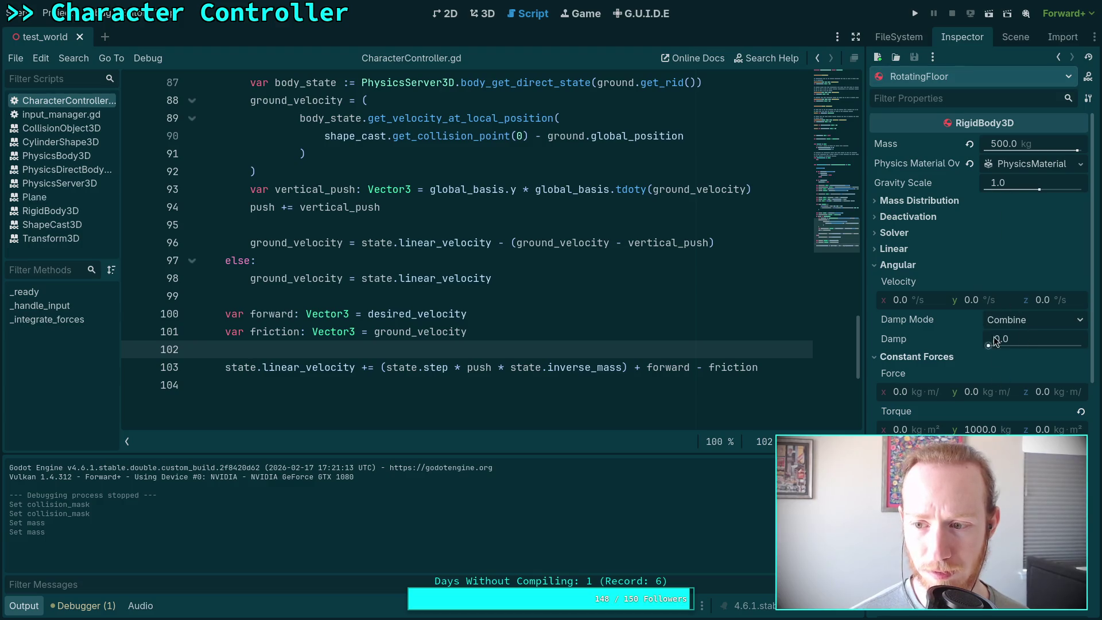
click(1003, 143)
key(BackSpace)
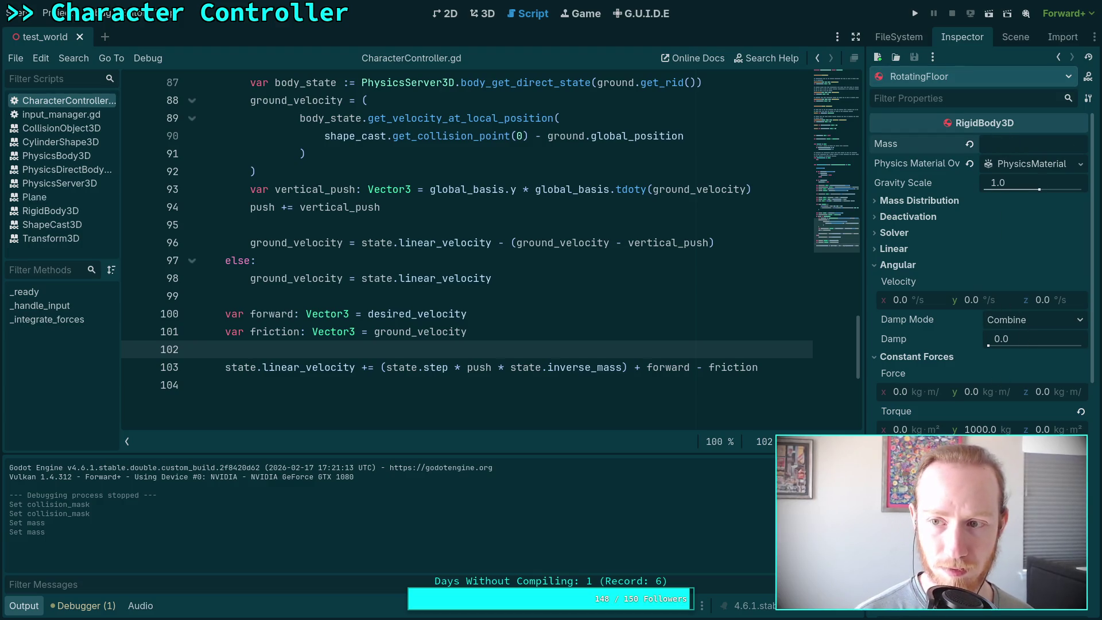
text(2000)
key(Return)
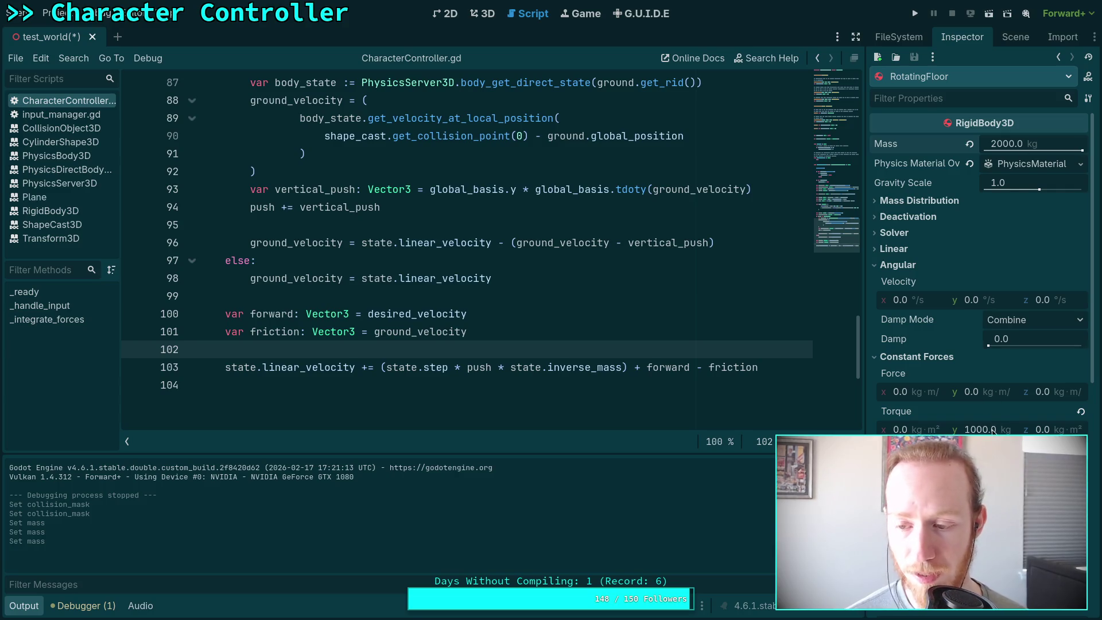
click(993, 432)
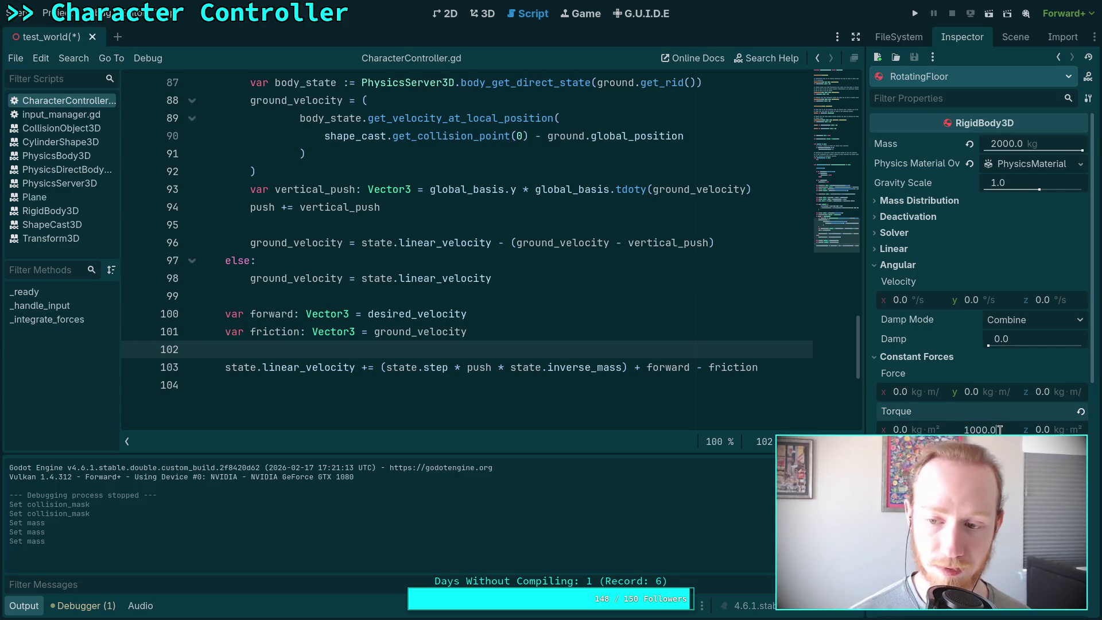
text(*4)
key(Return)
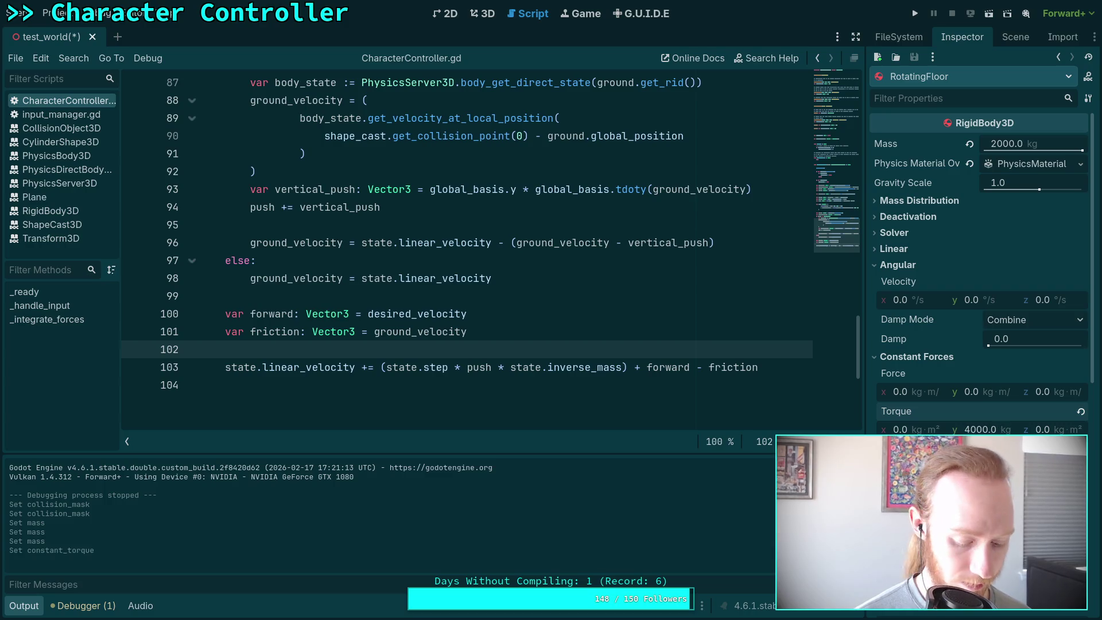
Save test_world, launch a test run, and walk toward the yellow rotating floor.
key(ctrl+s)
key(F5)
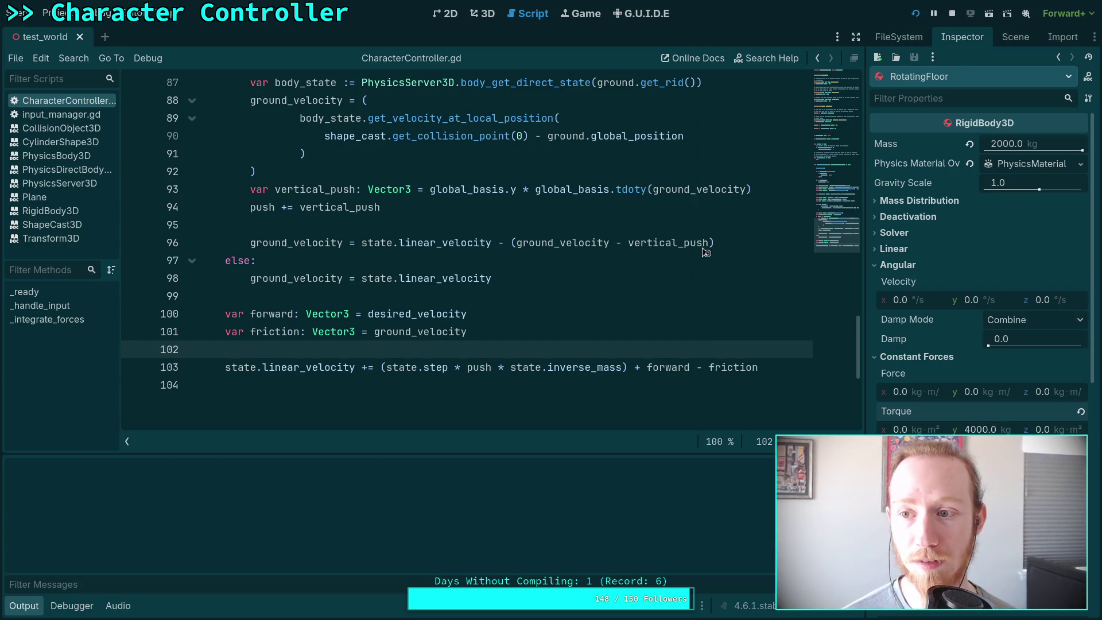
key(w)
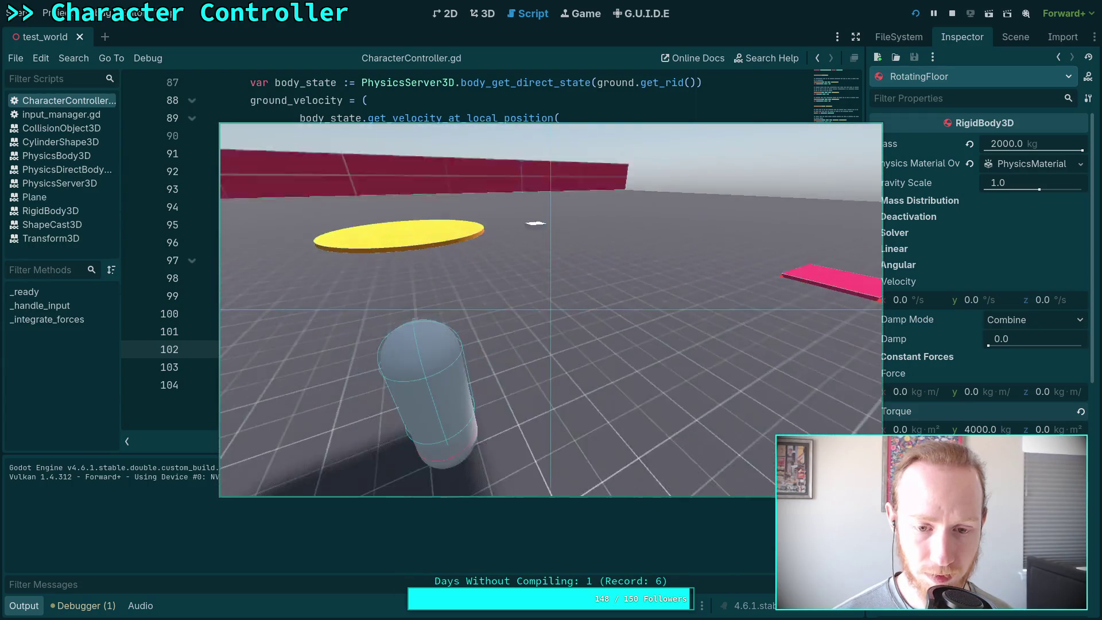
Stop the game, toggle a RotatingFloor collision mask bit, and add layer 1 to Elevator's mask.
key(F8)
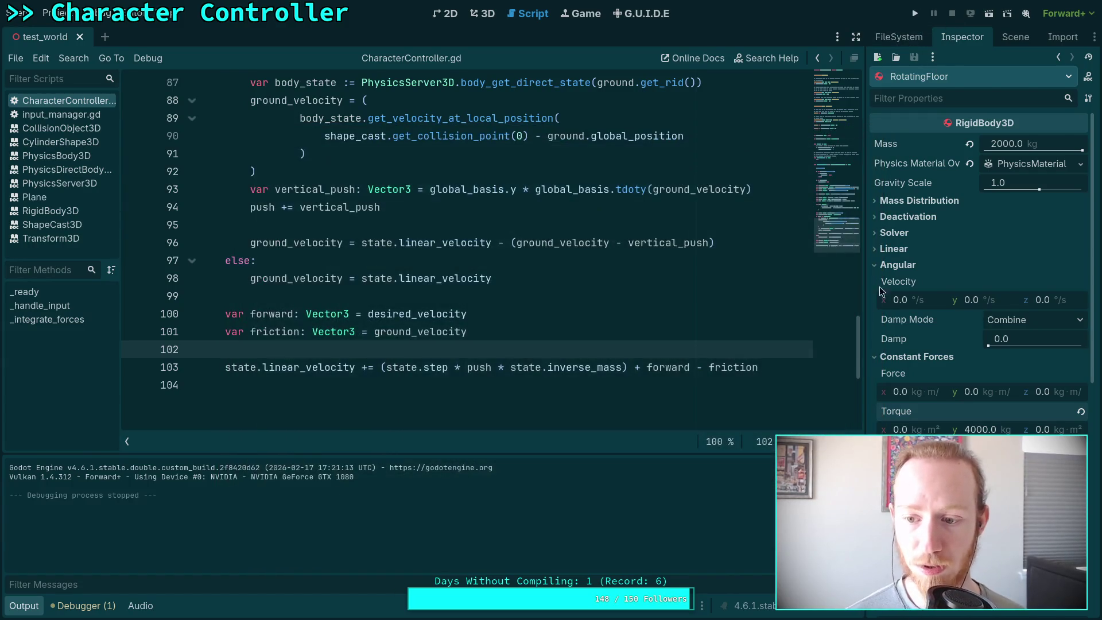
scroll(924, 342, down, 4)
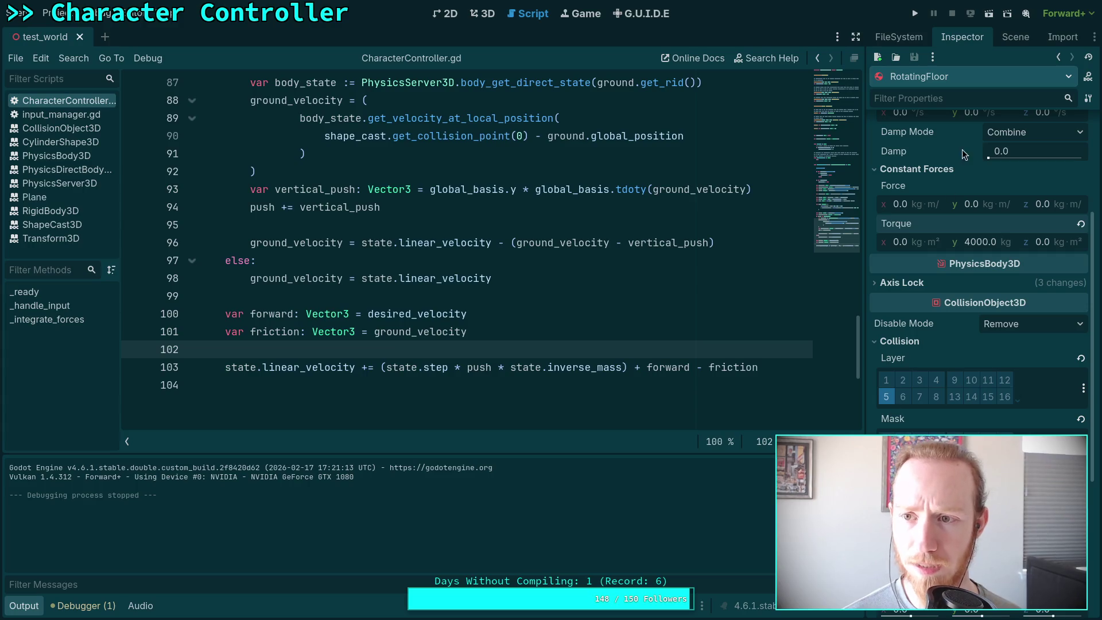
click(886, 441)
click(1015, 37)
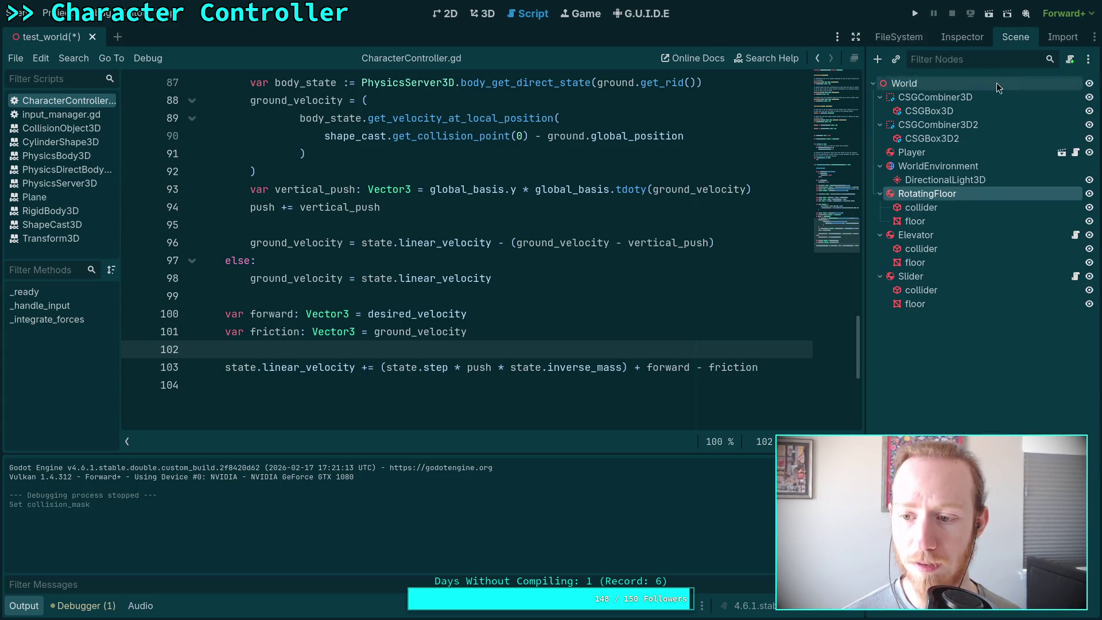
click(916, 234)
click(964, 37)
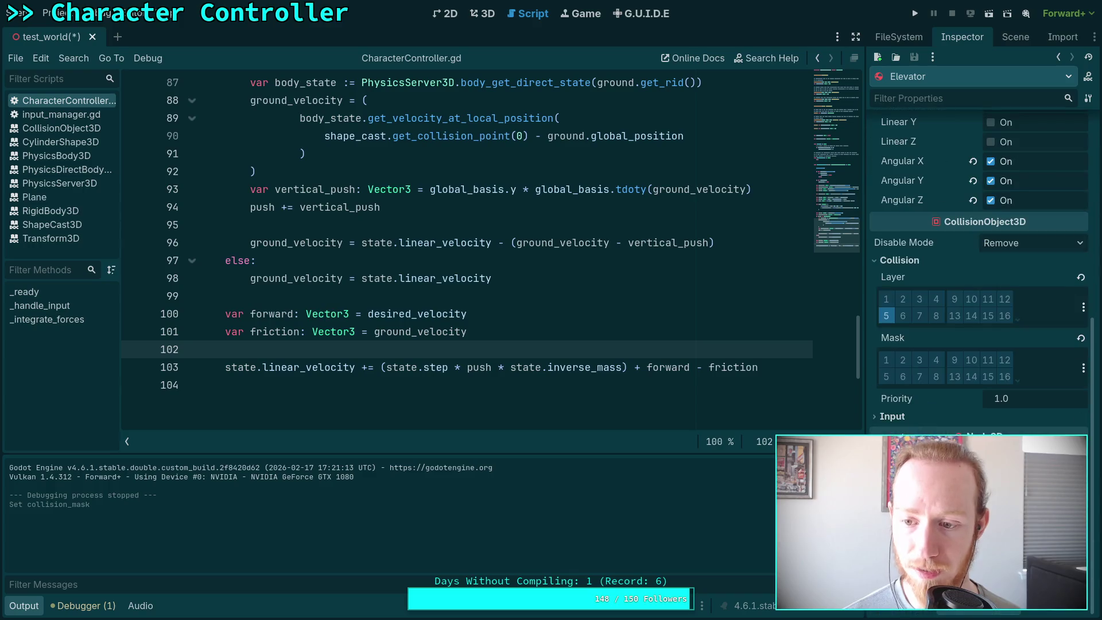
click(886, 360)
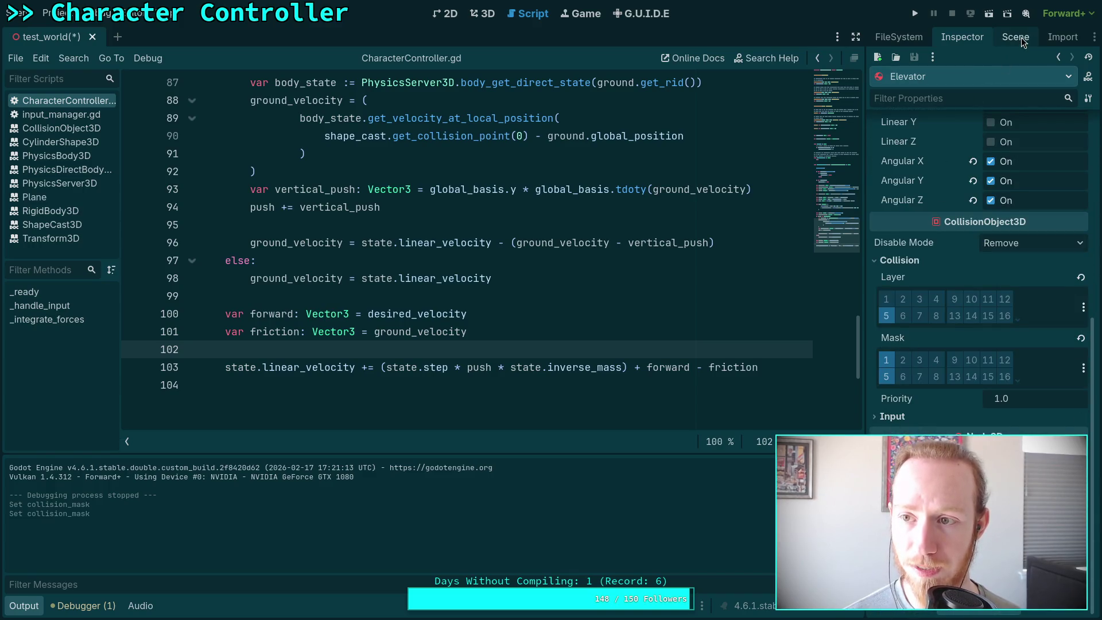
Select the Slider node and launch another test run.
click(1015, 37)
click(925, 276)
click(961, 37)
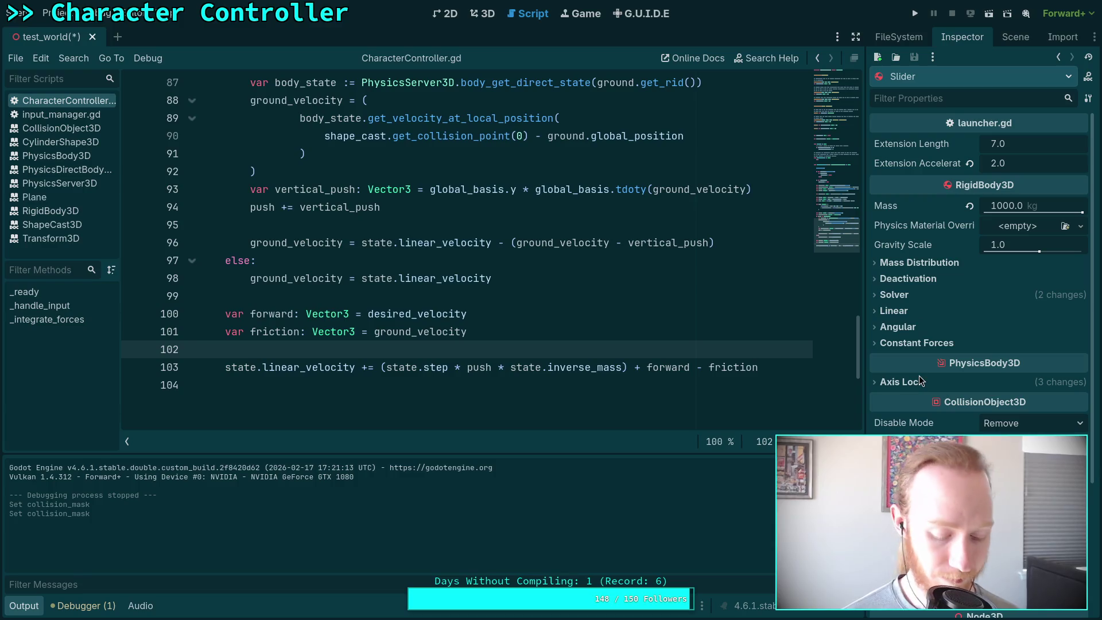
key(F5)
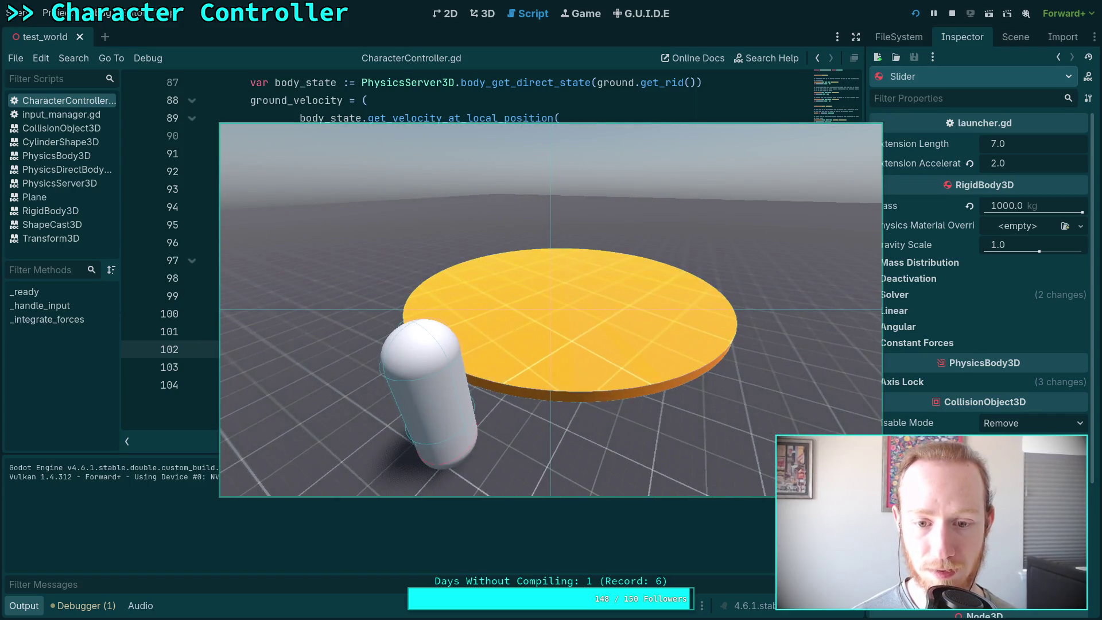
Stop the game and set the RotatingFloor collider's cylinder Height to 0.15 m.
key(F8)
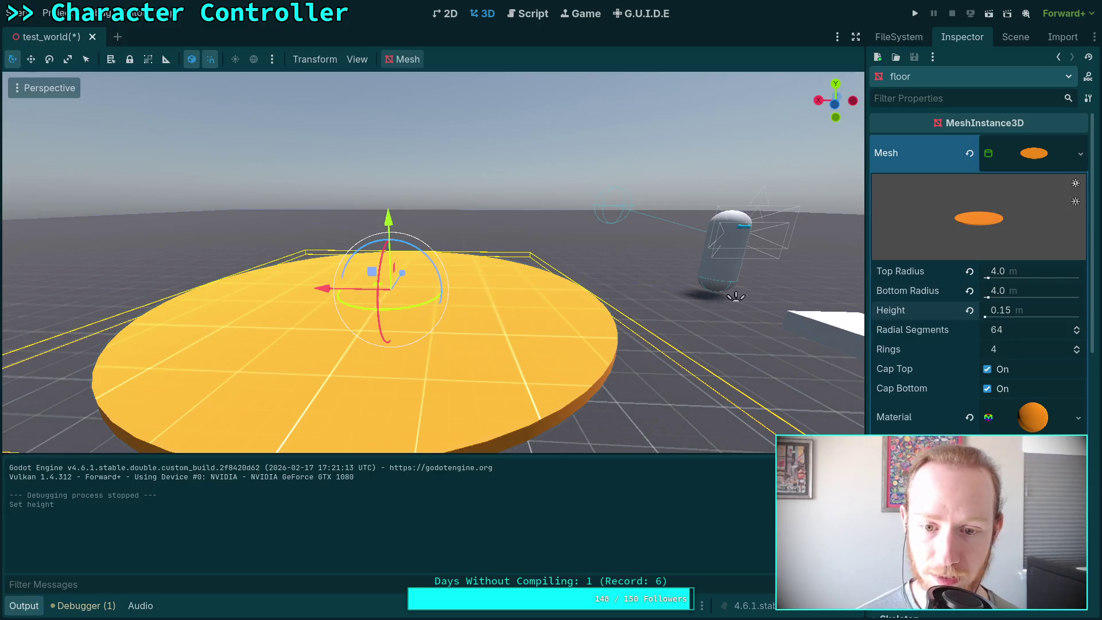
click(1015, 37)
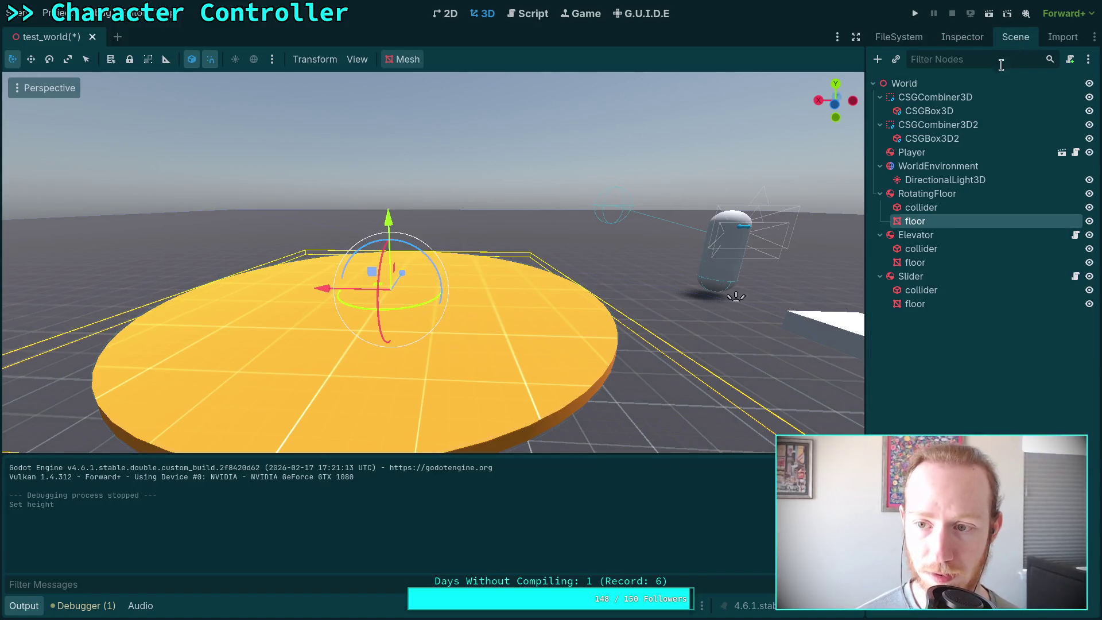
click(941, 209)
click(961, 37)
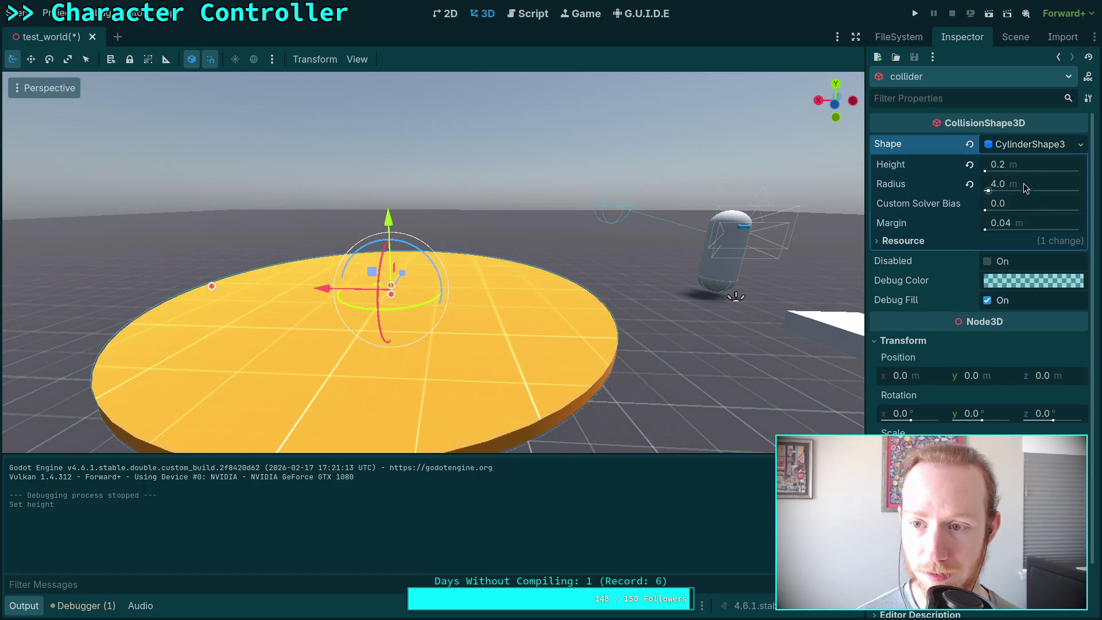
click(1025, 167)
key(BackSpace)
text(15)
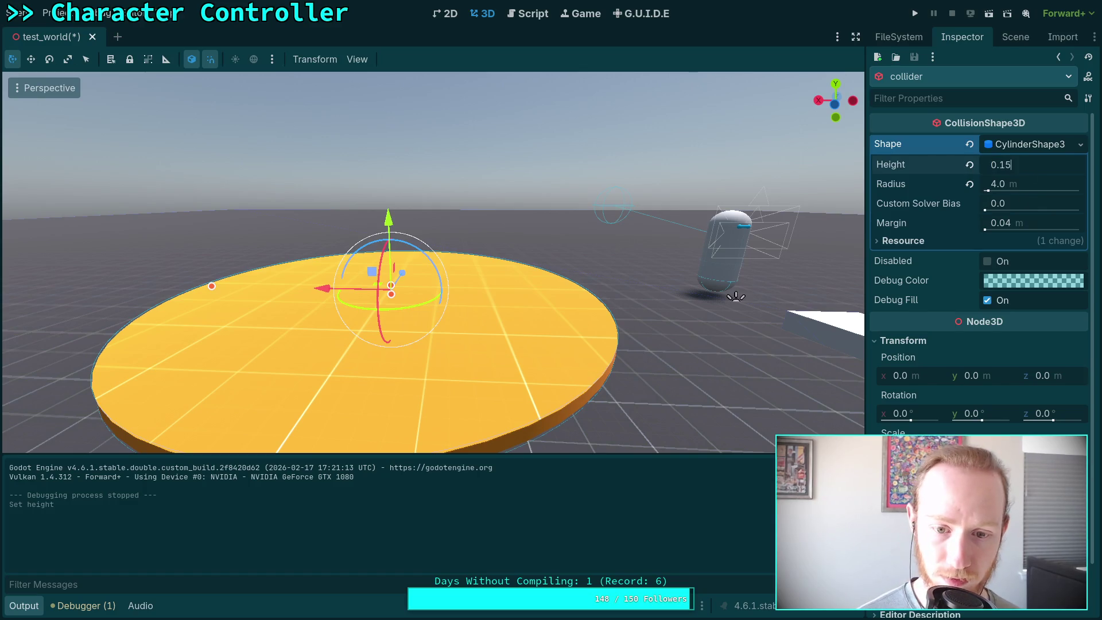
key(Return)
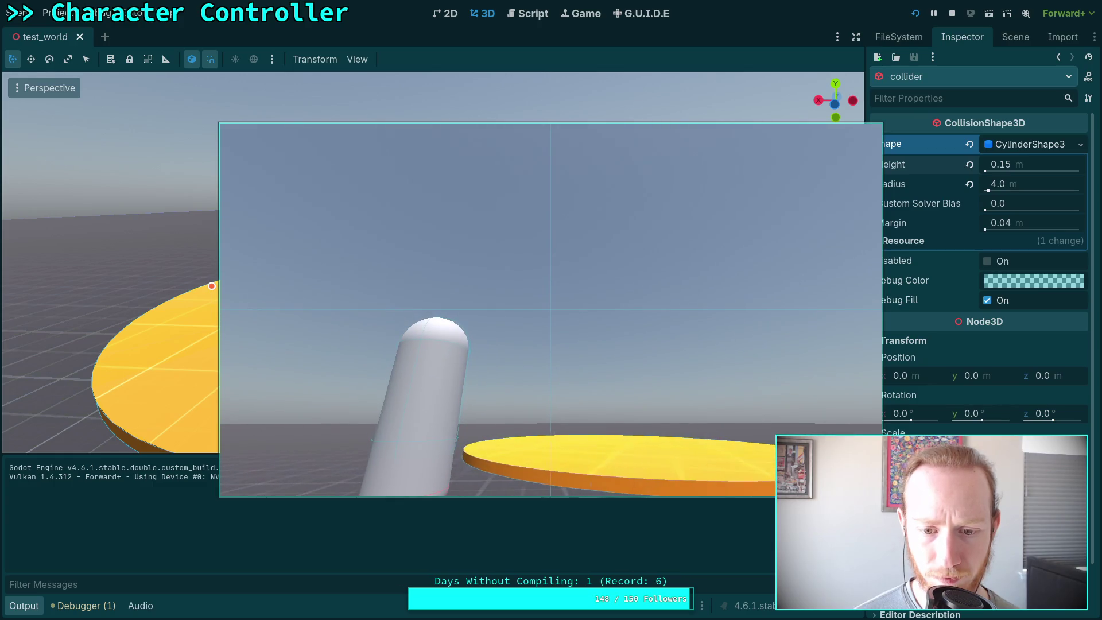
Stop the game and expand RotatingFloor's Axis Lock settings.
key(F8)
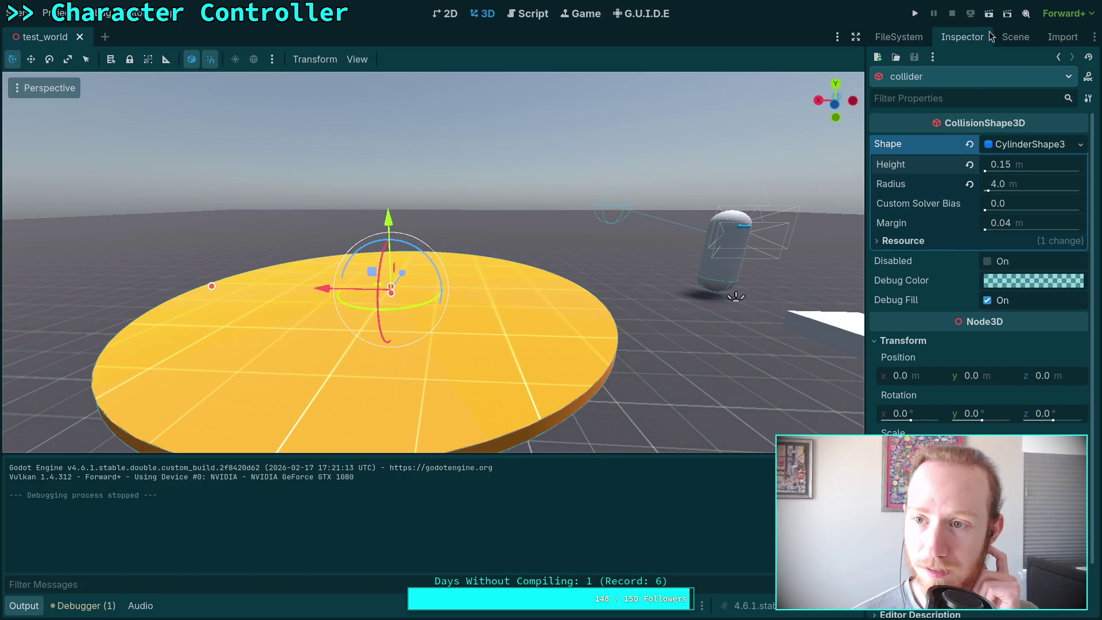
click(1014, 36)
click(911, 195)
click(952, 38)
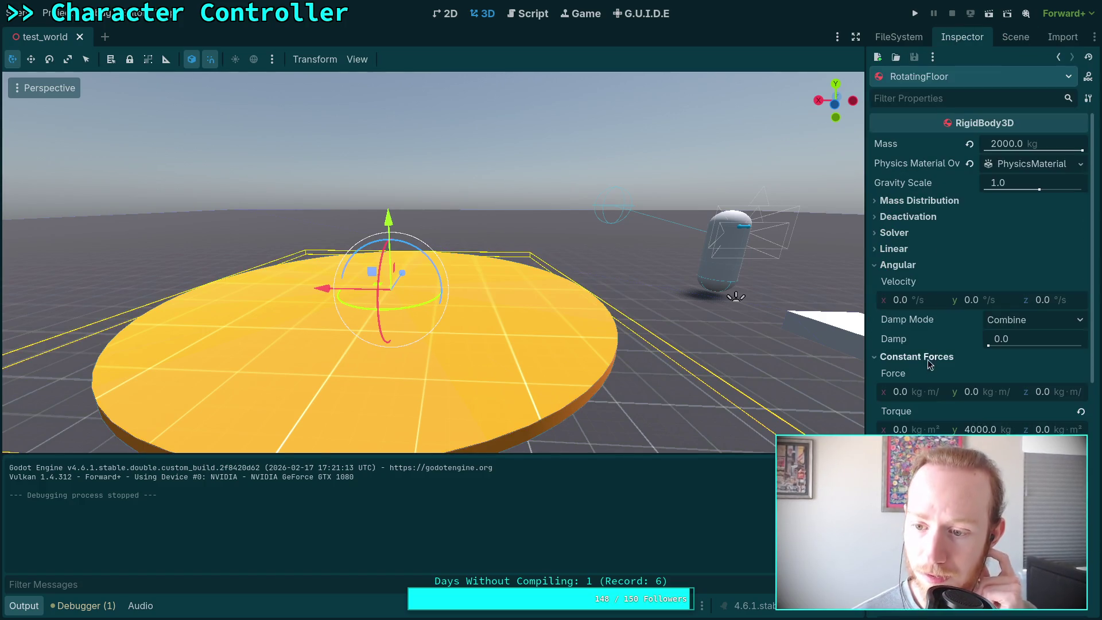
scroll(935, 373, down, 2)
scroll(941, 390, down, 5)
scroll(918, 362, up, 5)
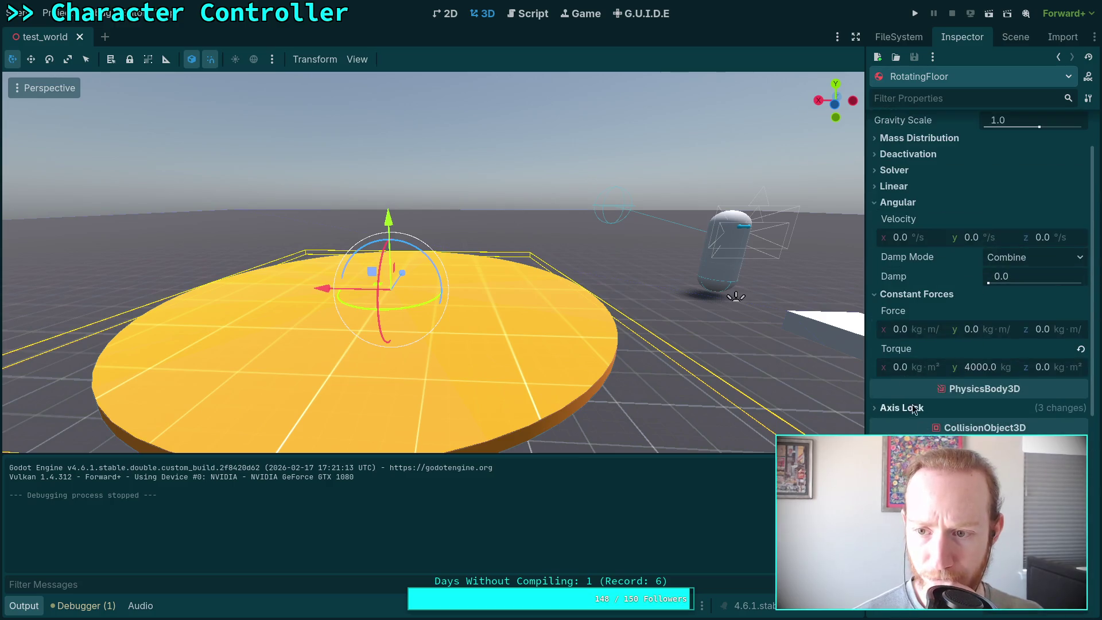
click(894, 415)
Lock Angular X and Angular Z rotation, save the scene, and start a test run.
scroll(992, 367, down, 3)
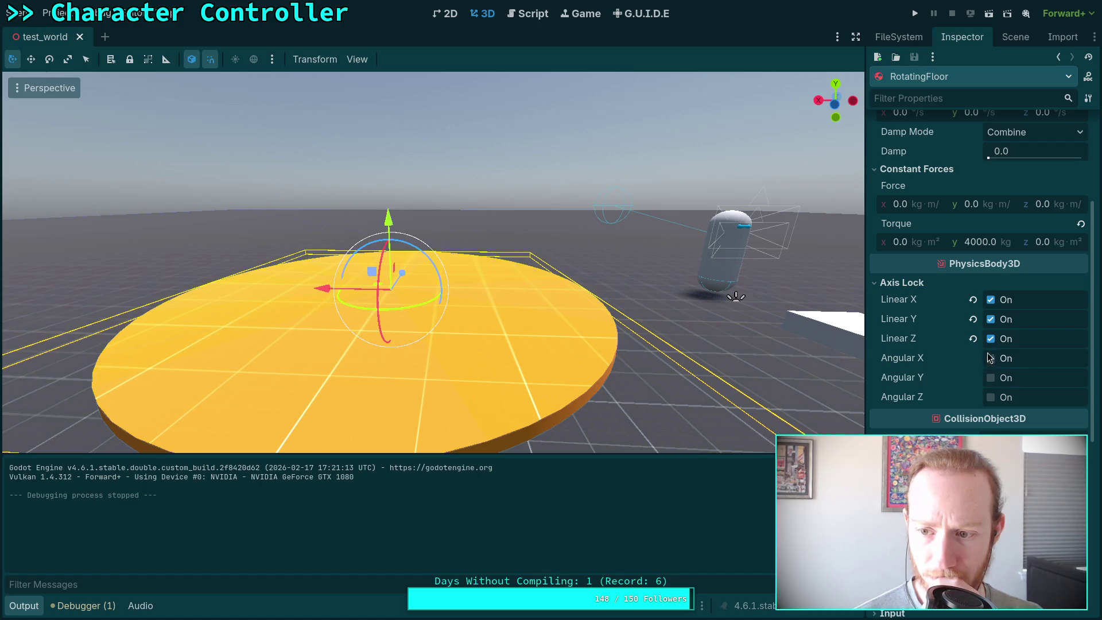
click(991, 359)
click(991, 397)
key(ctrl+s)
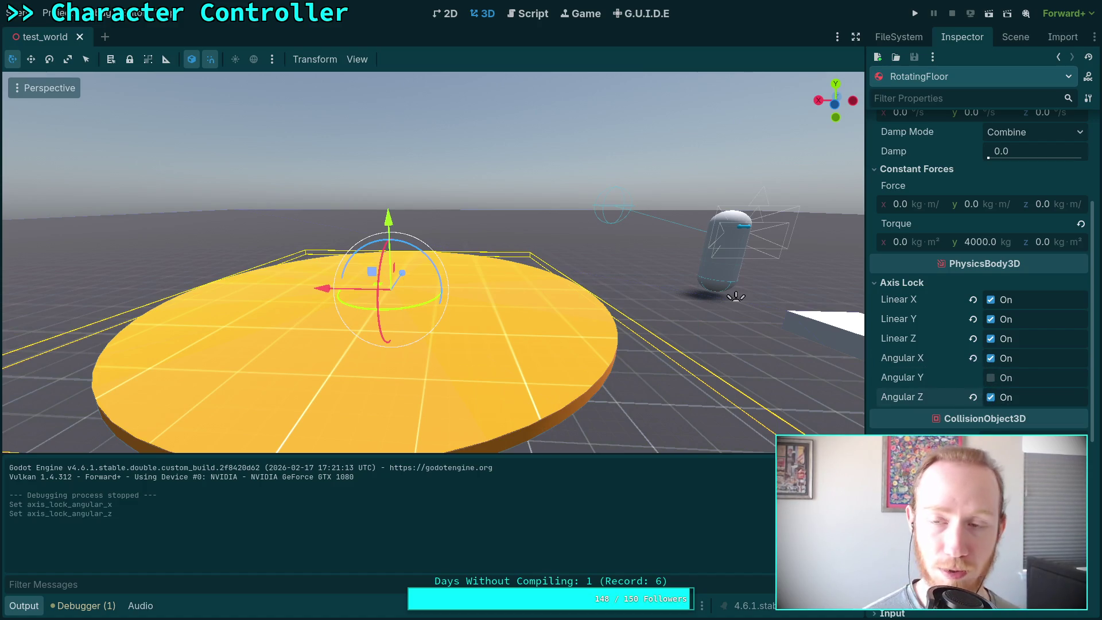
click(915, 13)
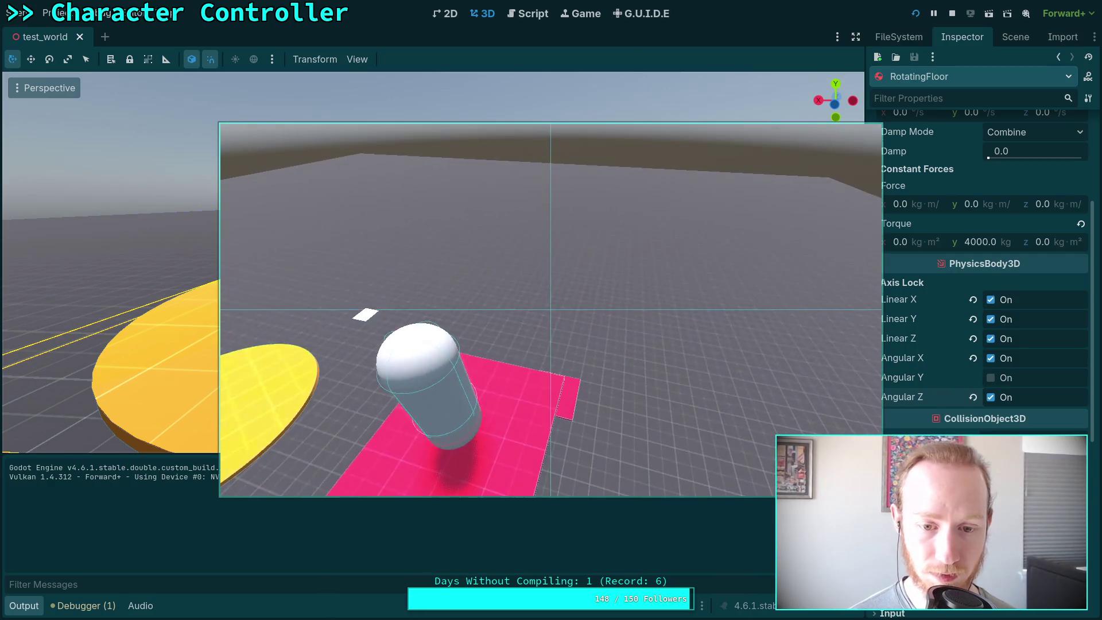
Stop the test run of the axis-locked rotating floor.
click(955, 19)
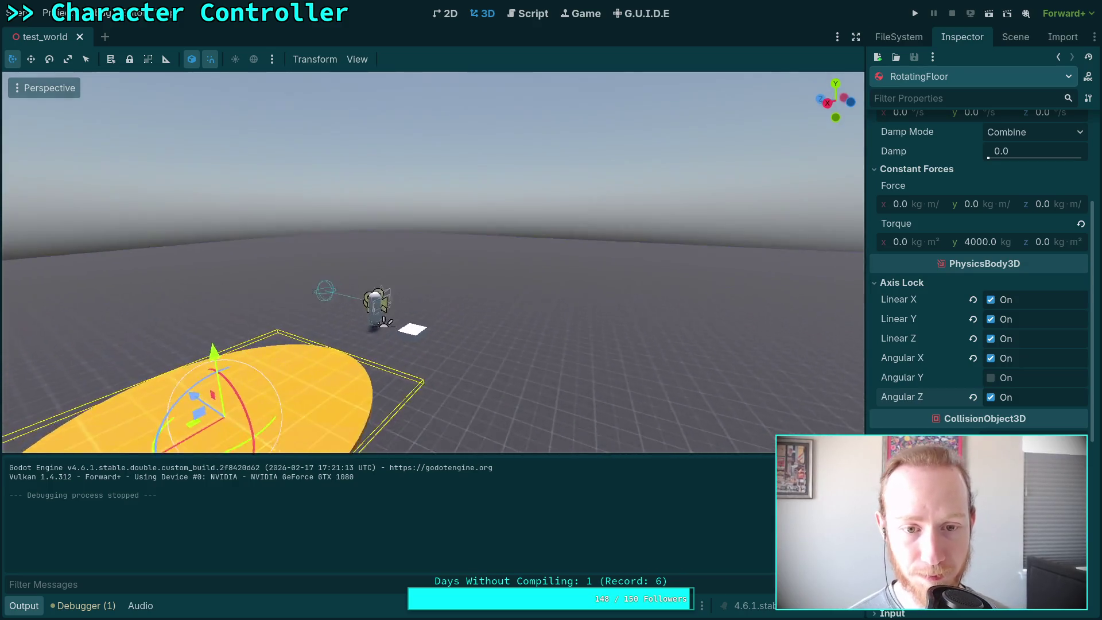
Multiply the friction line in CharacterController.gd by 0.5, test-run it, and save.
key(w)
key(d)
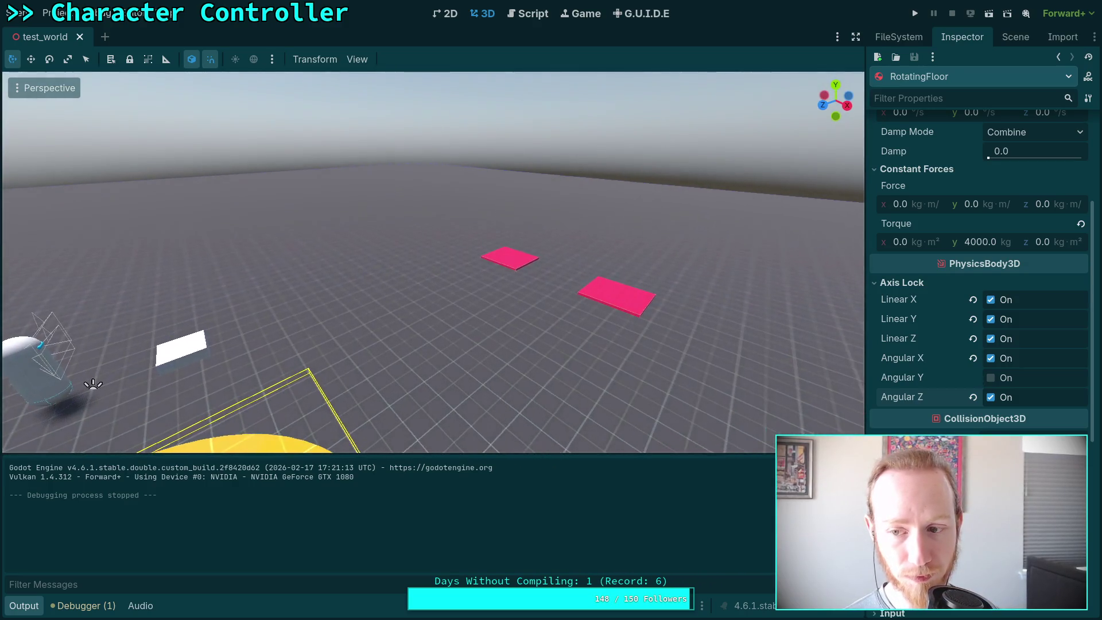
click(523, 13)
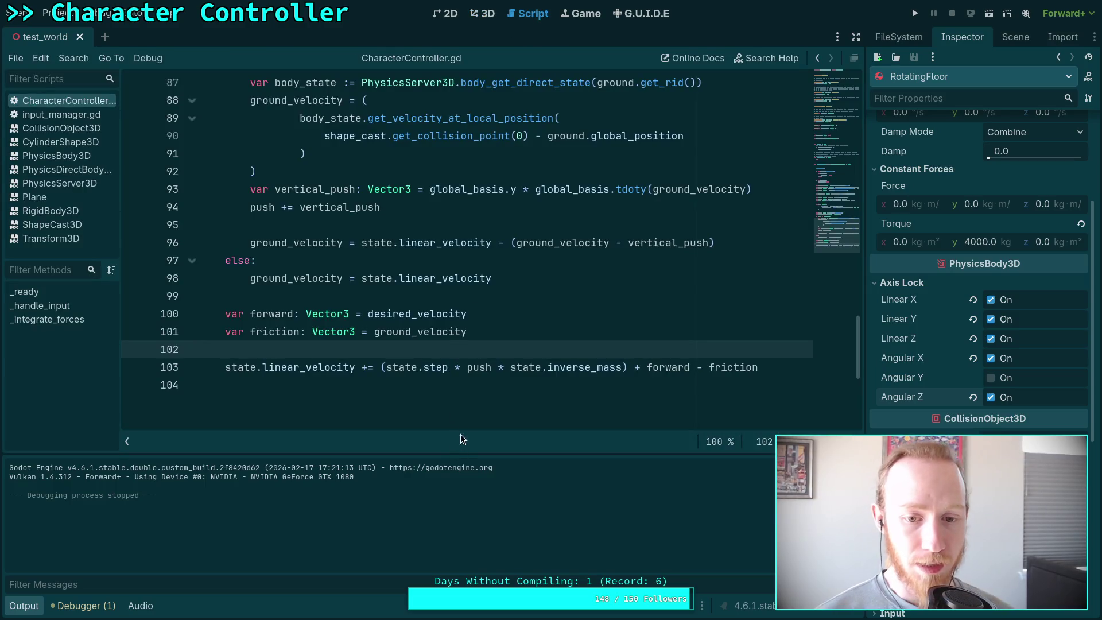
click(491, 331)
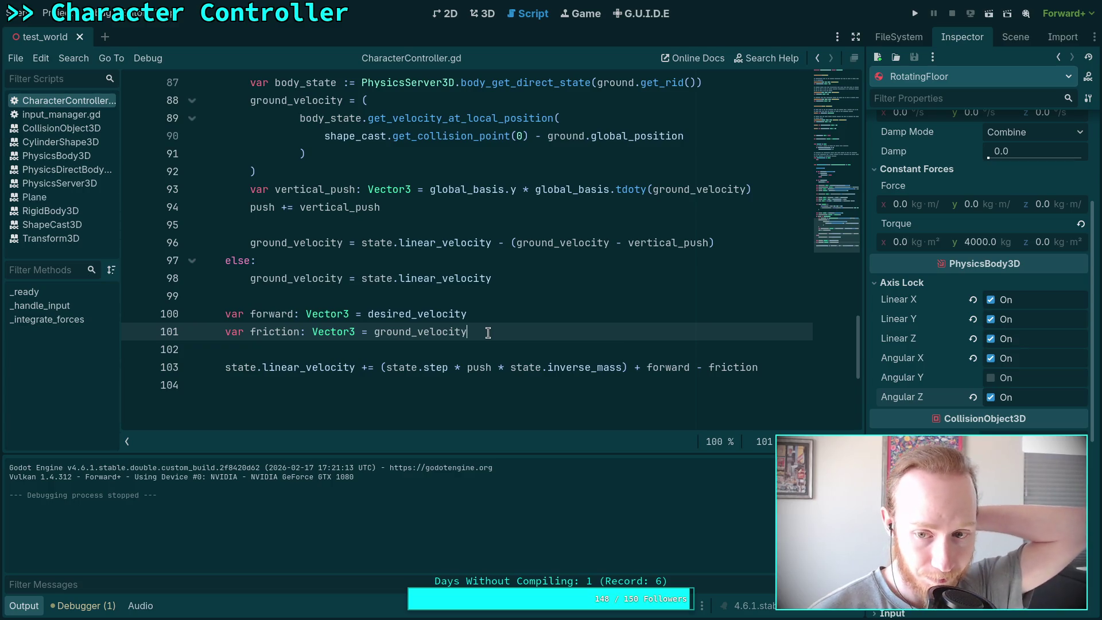
text(*)
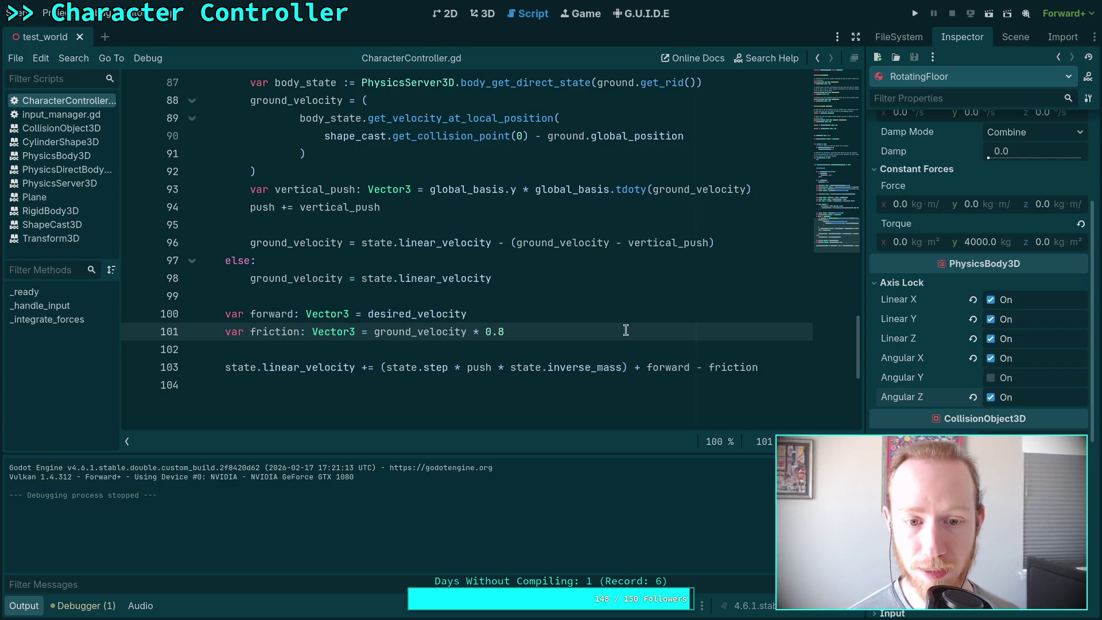
click(915, 14)
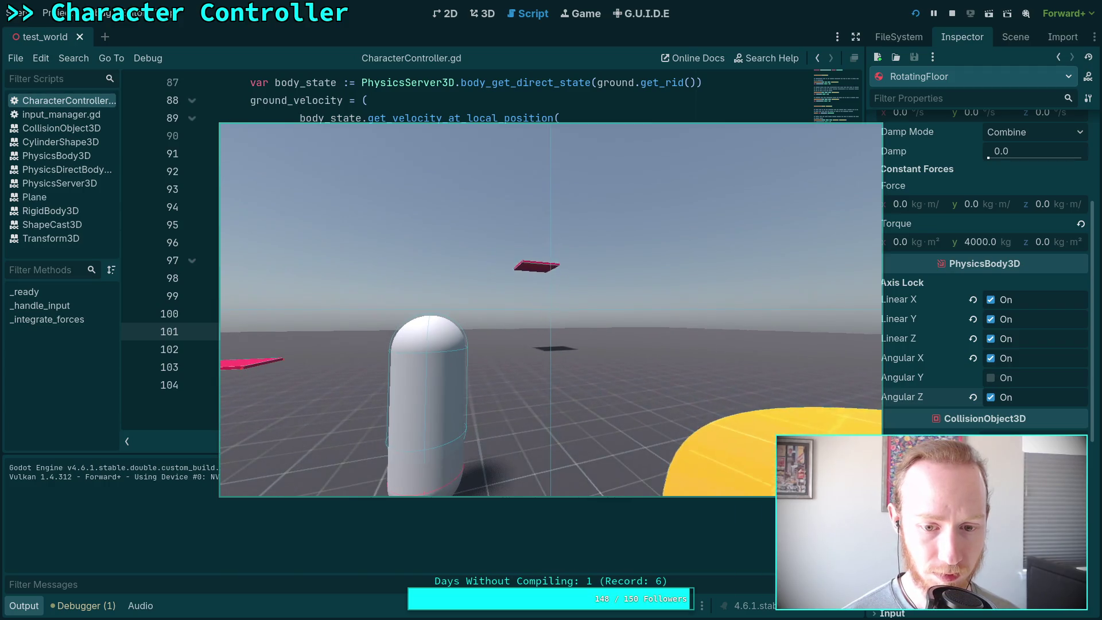
click(951, 14)
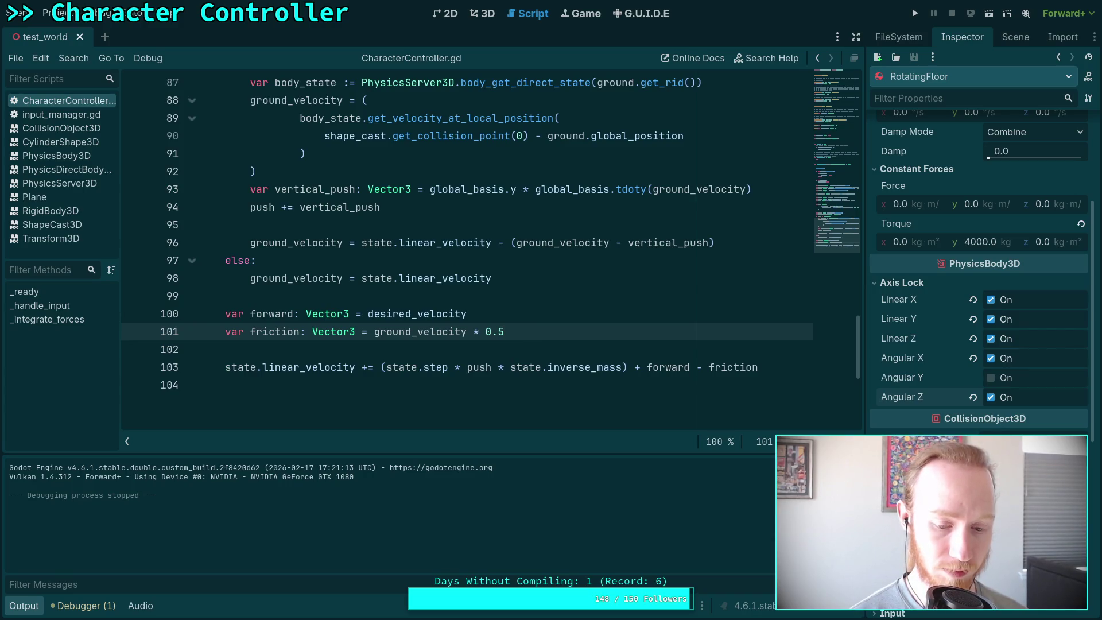
key(ctrl+s)
click(916, 10)
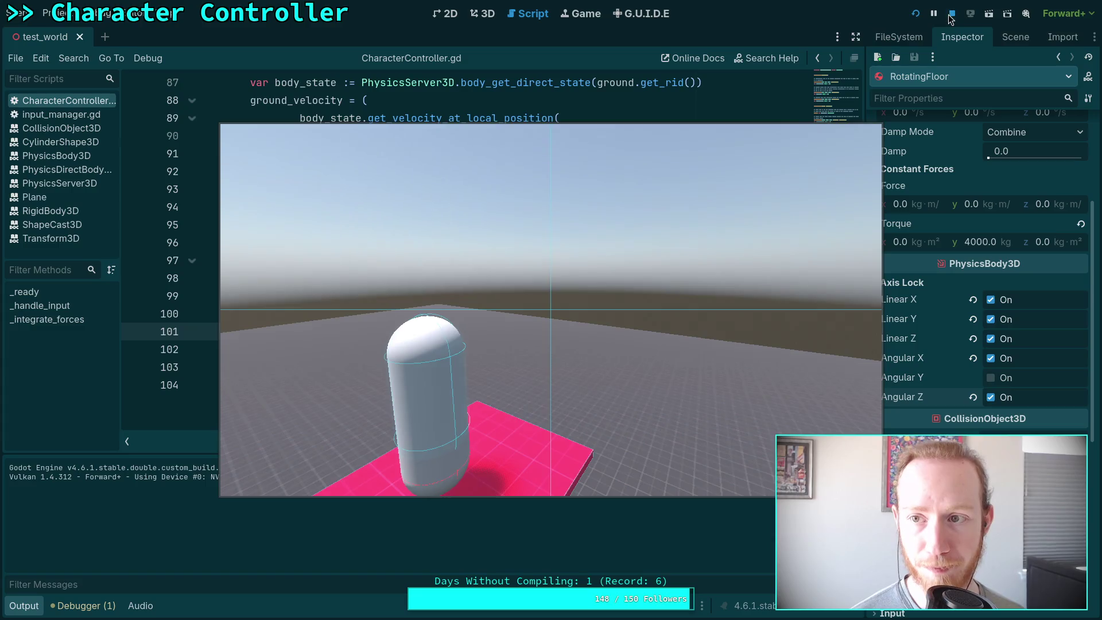
key(F8)
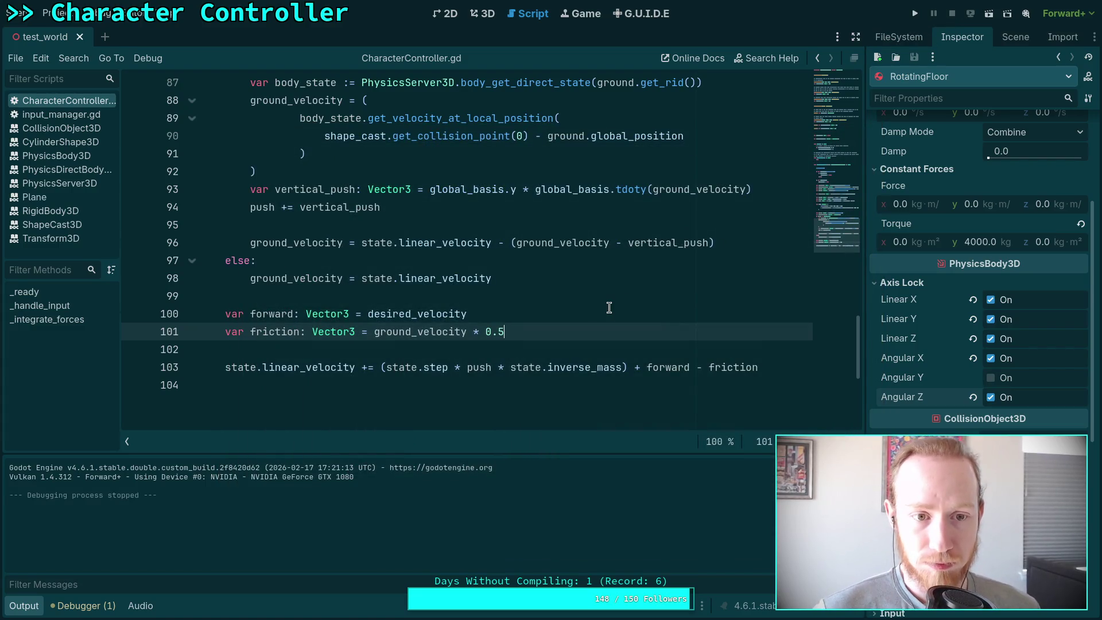
Collapse the Output panel and review the forward and friction lines 100–101.
scroll(551, 365, up, 1)
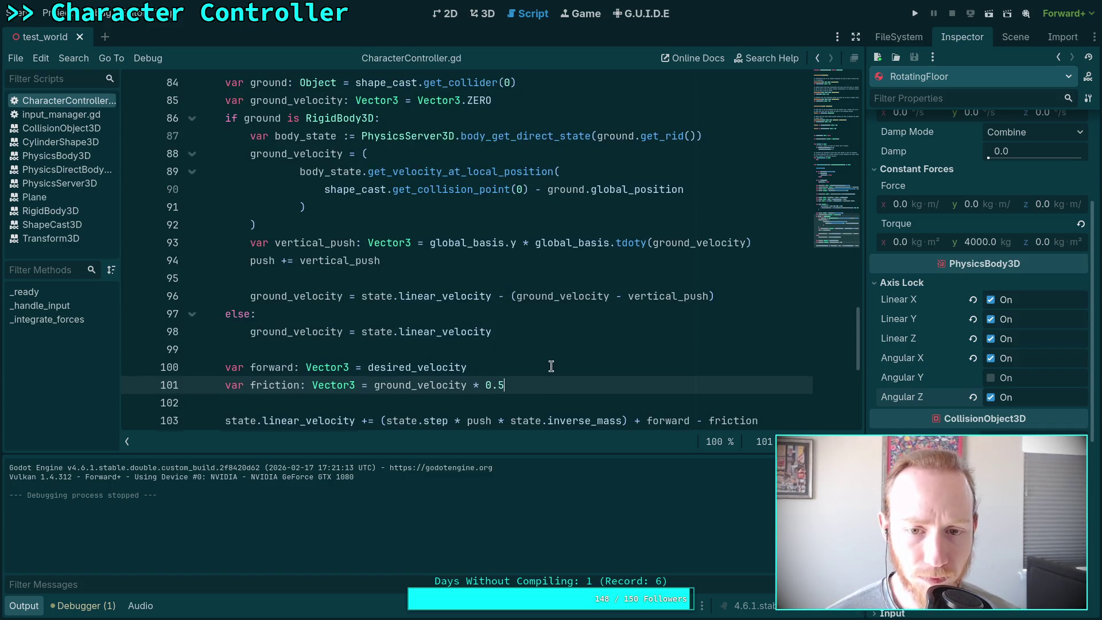
scroll(551, 366, down, 1)
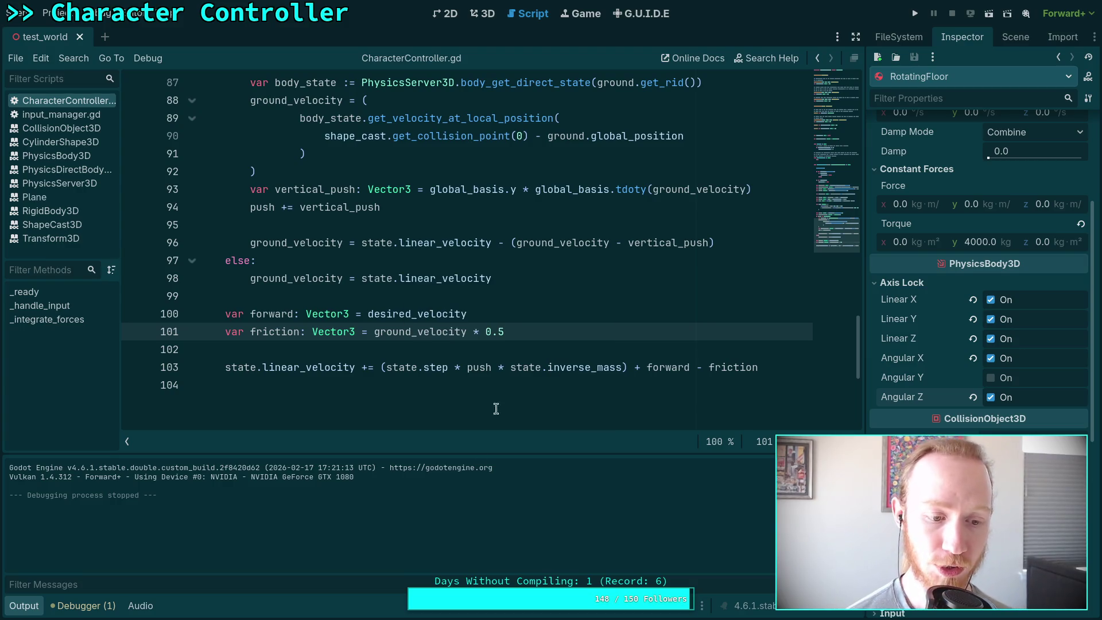
click(22, 607)
mouse_move(522, 331)
mouse_down()
mouse_move(314, 331)
mouse_move(214, 313)
mouse_up()
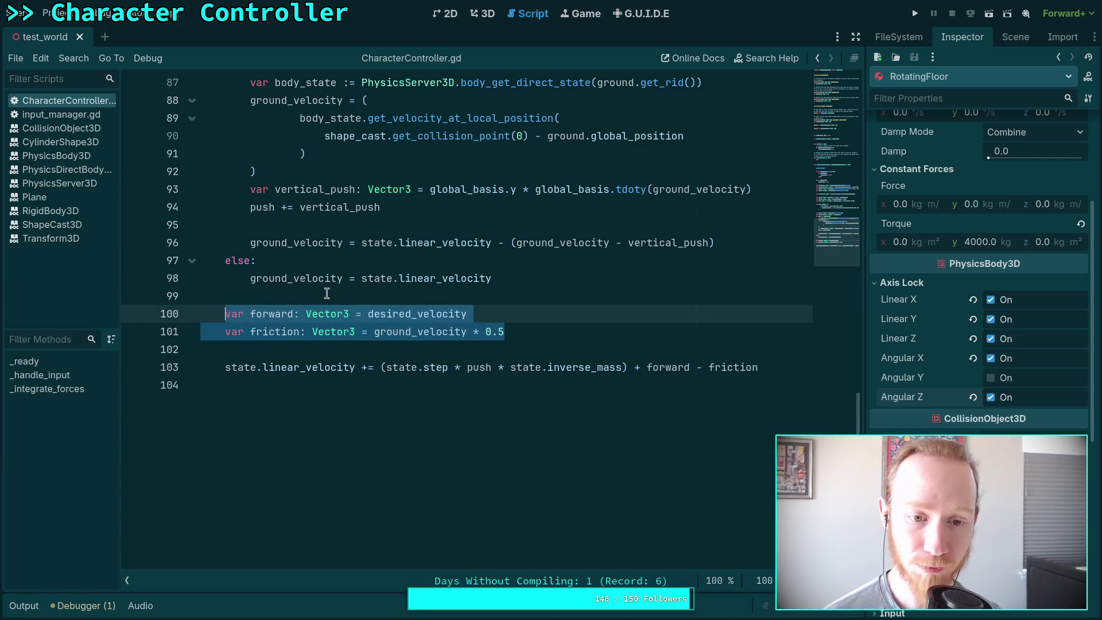
click(344, 297)
scroll(387, 313, up, 10)
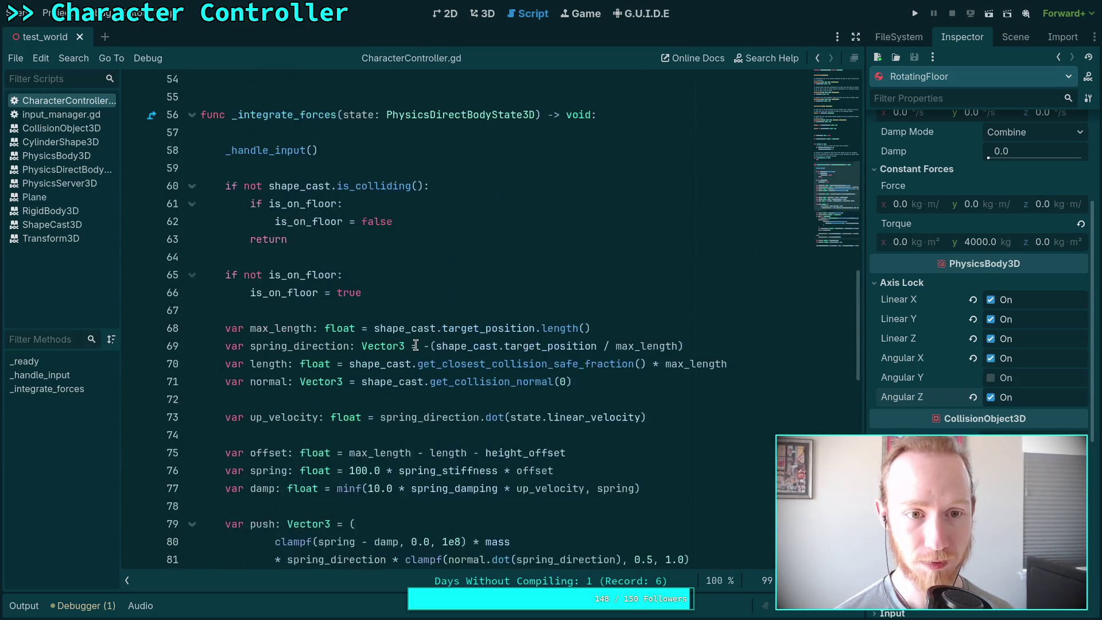
scroll(425, 336, down, 13)
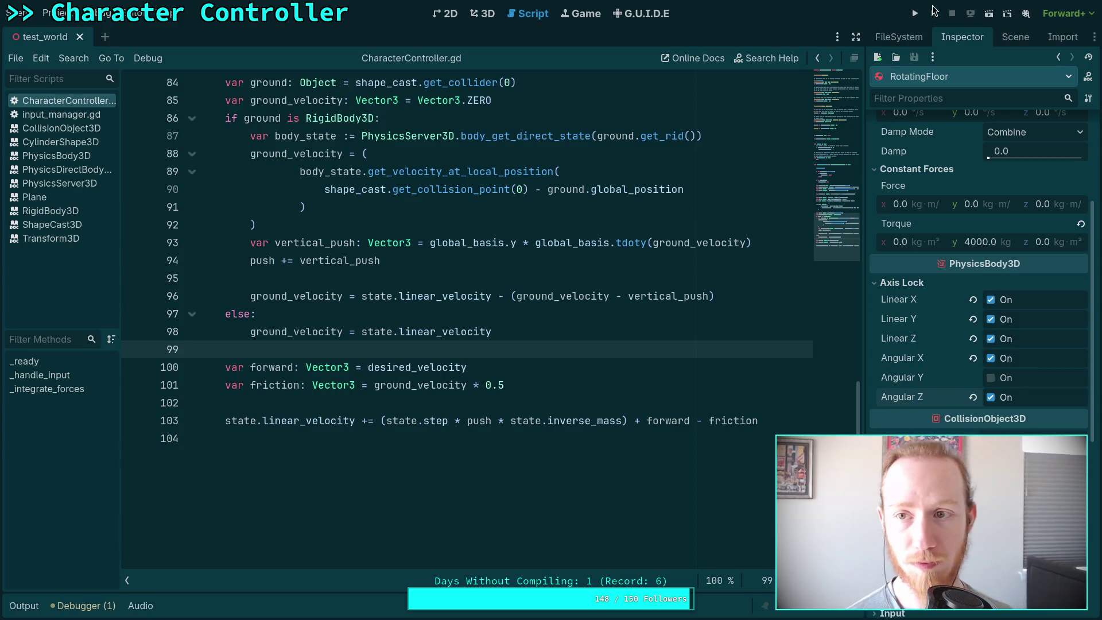
Run the project and walk the capsule forward onto the pink platform.
click(914, 14)
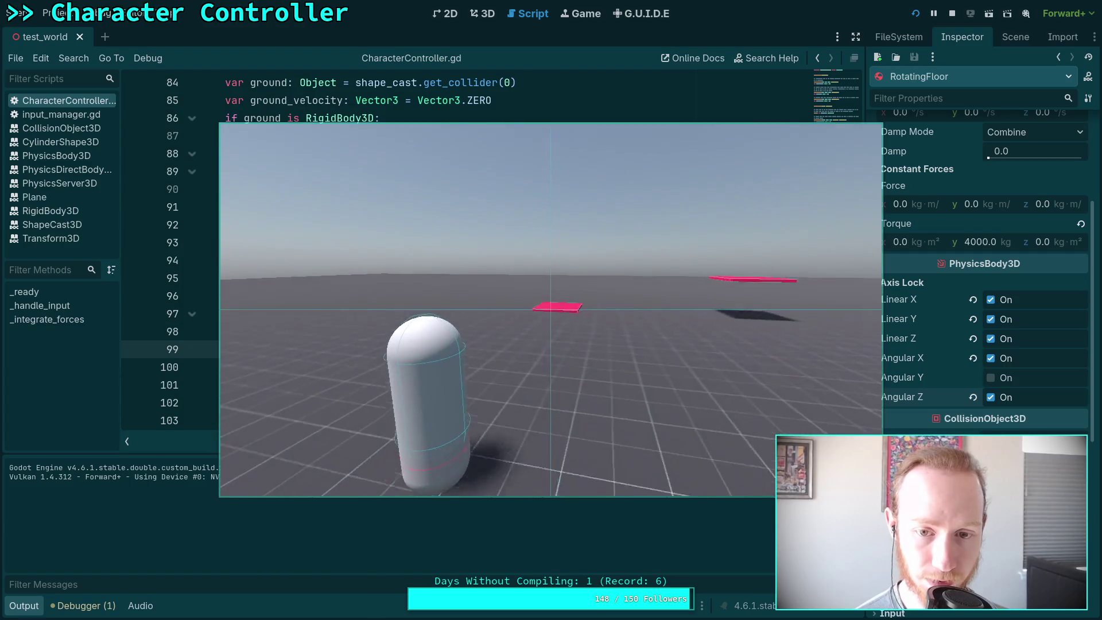
key(w)
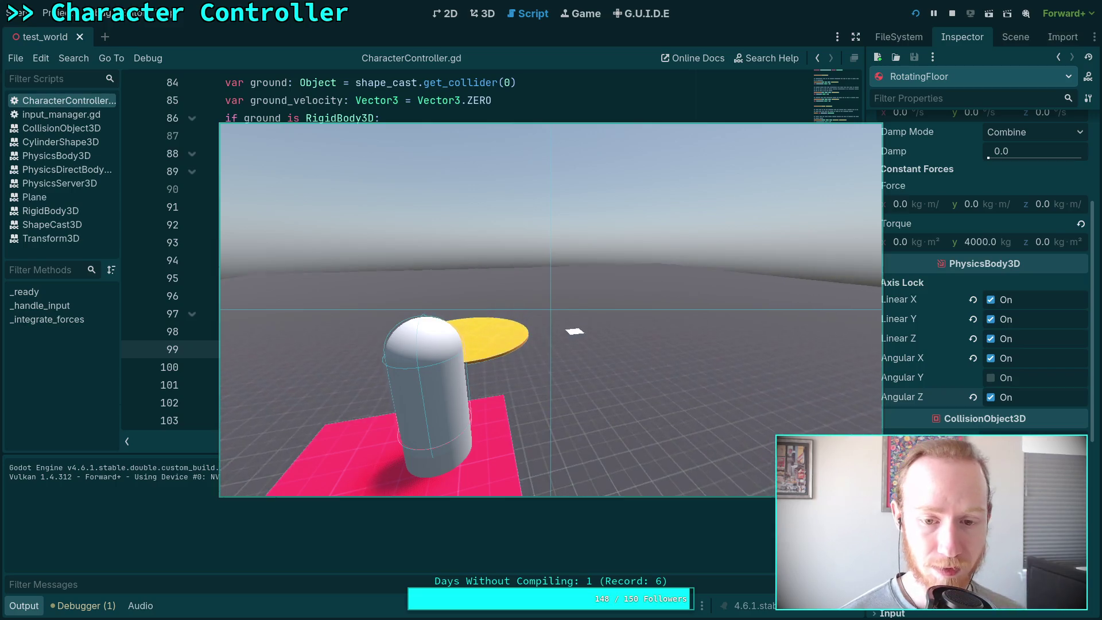
Stop the running game and scroll back through the script.
key(F8)
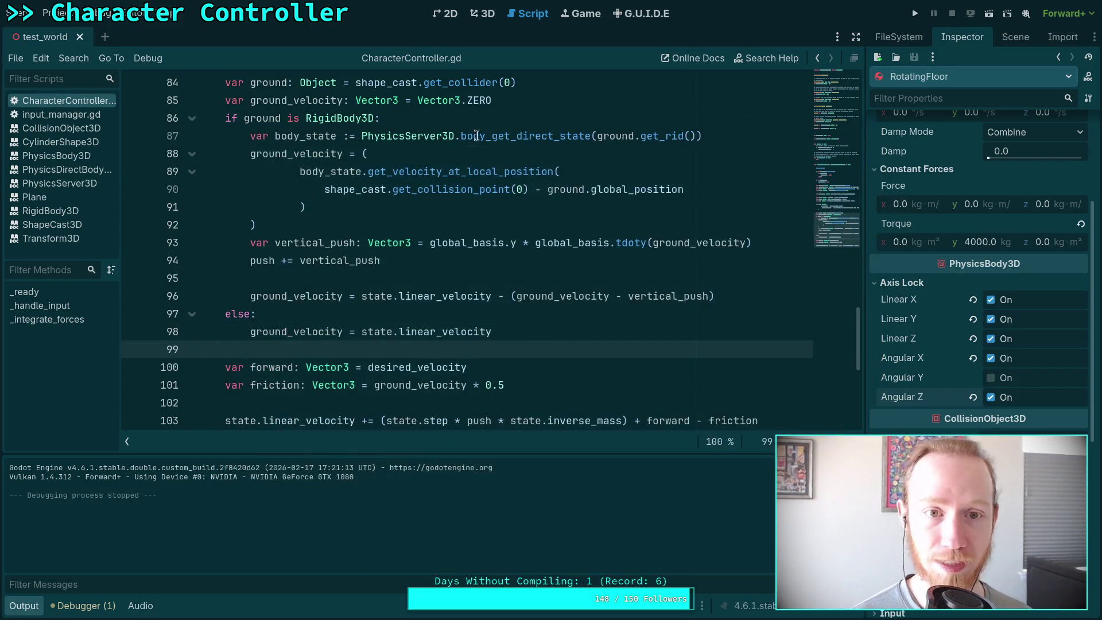
scroll(494, 248, up, 7)
scroll(685, 215, down, 5)
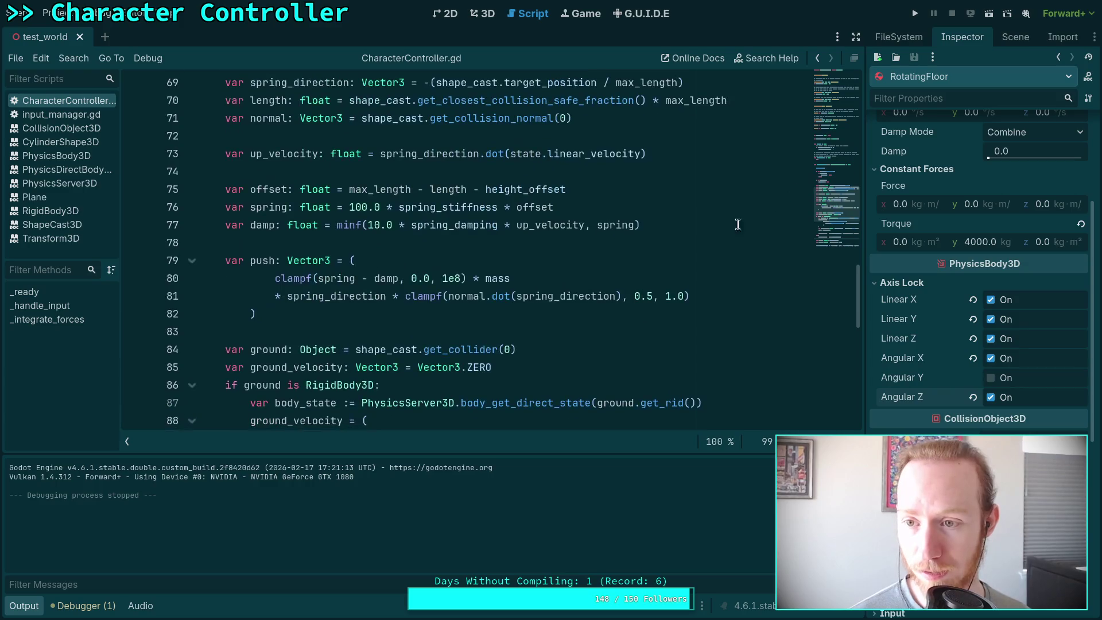
scroll(920, 264, up, 5)
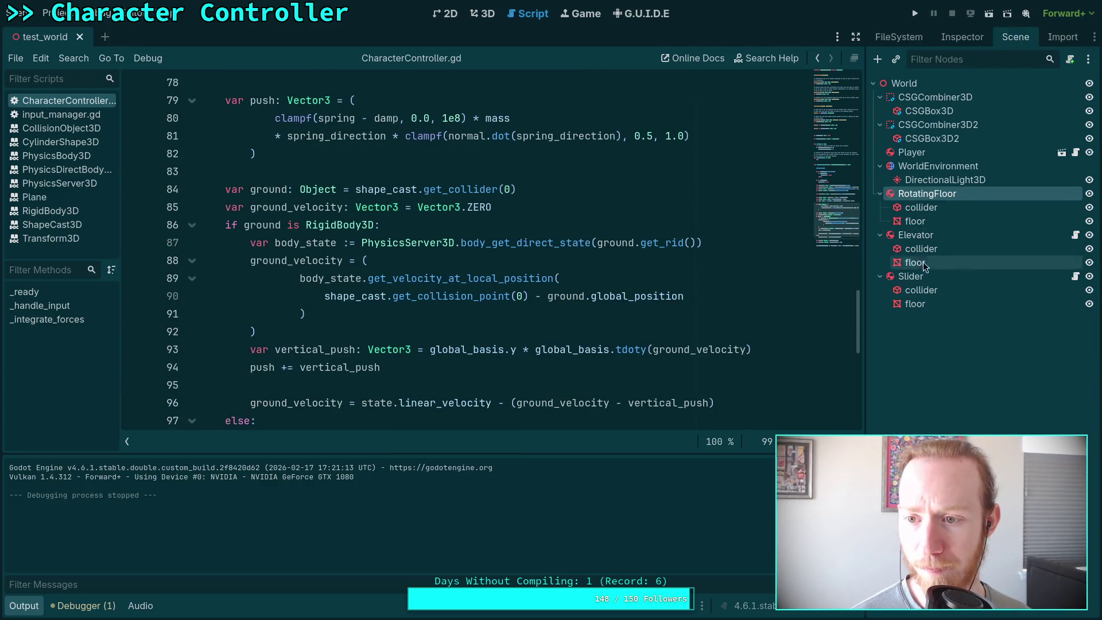
Show the Elevator's 1000 kg rigid-body properties and read the get_velocity_at_local_position docs.
click(916, 234)
click(961, 37)
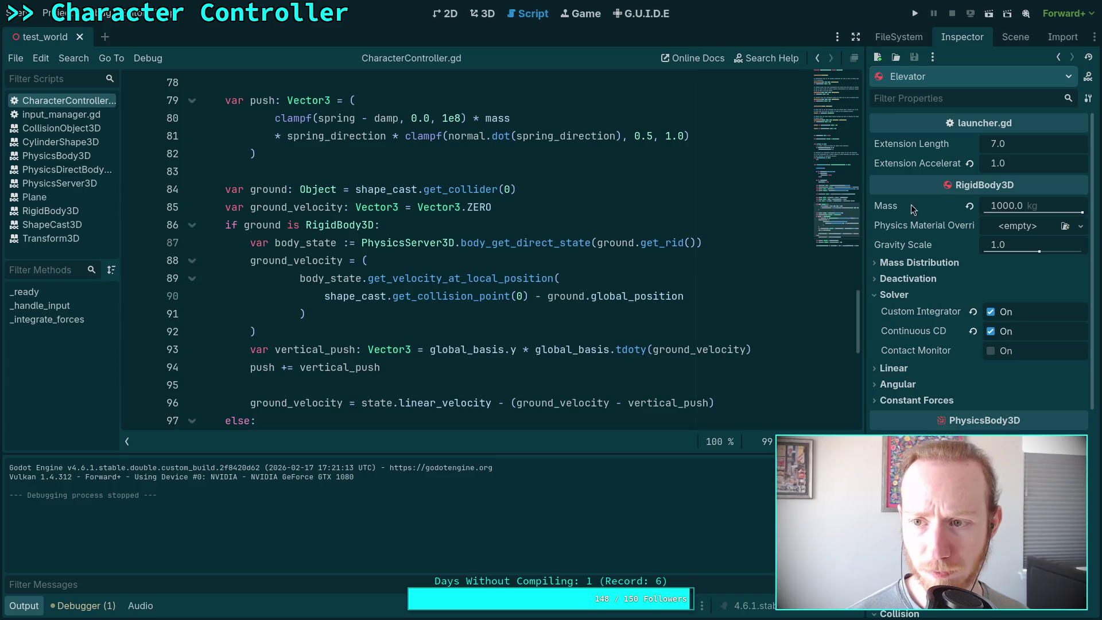
mouse_move(434, 240)
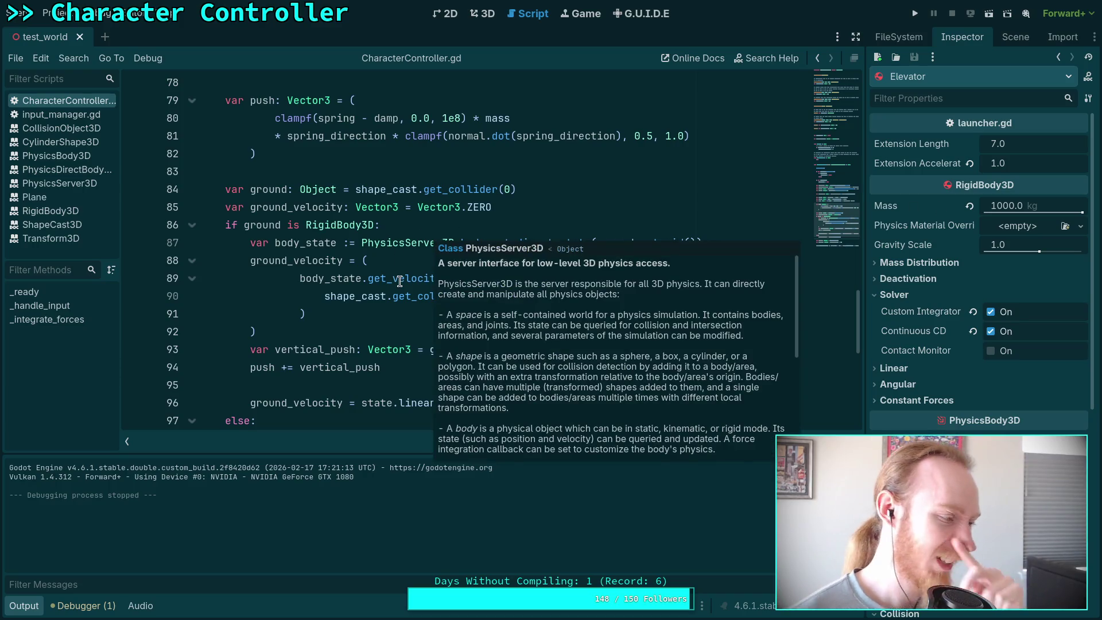
mouse_move(400, 280)
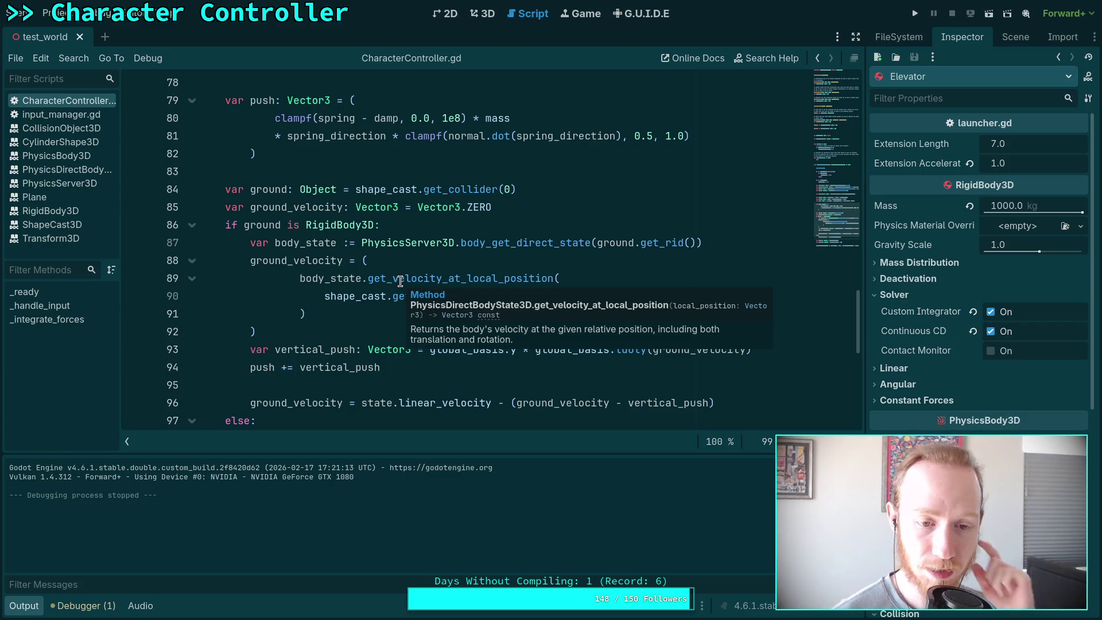
Add a print(vertical_push) line after line 94.
click(381, 367)
key(Return)
text(print(ve)
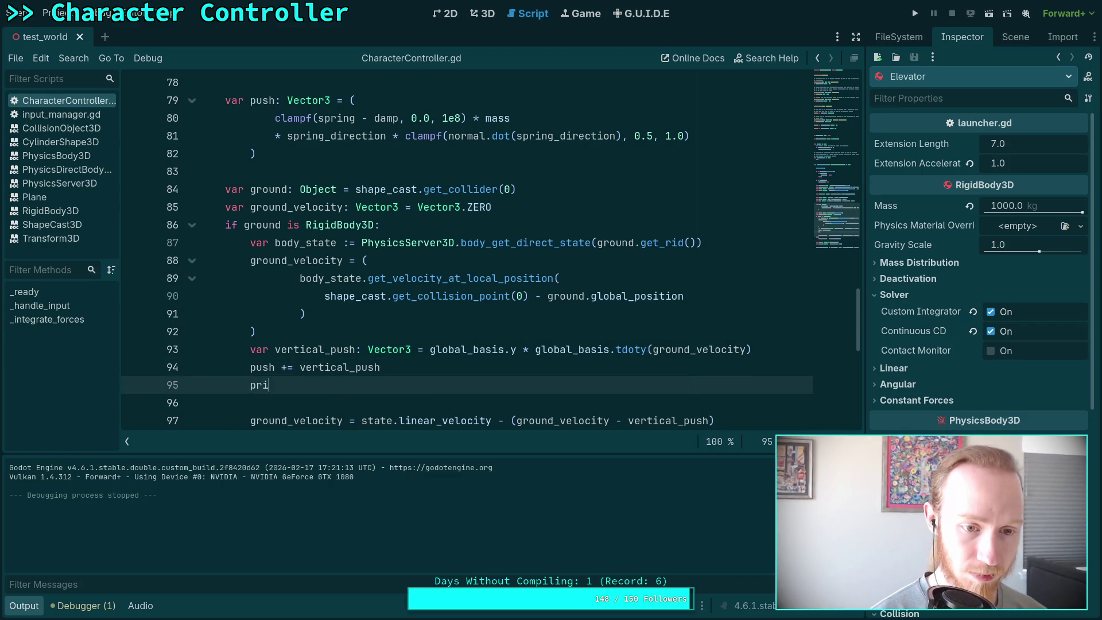
key(Return)
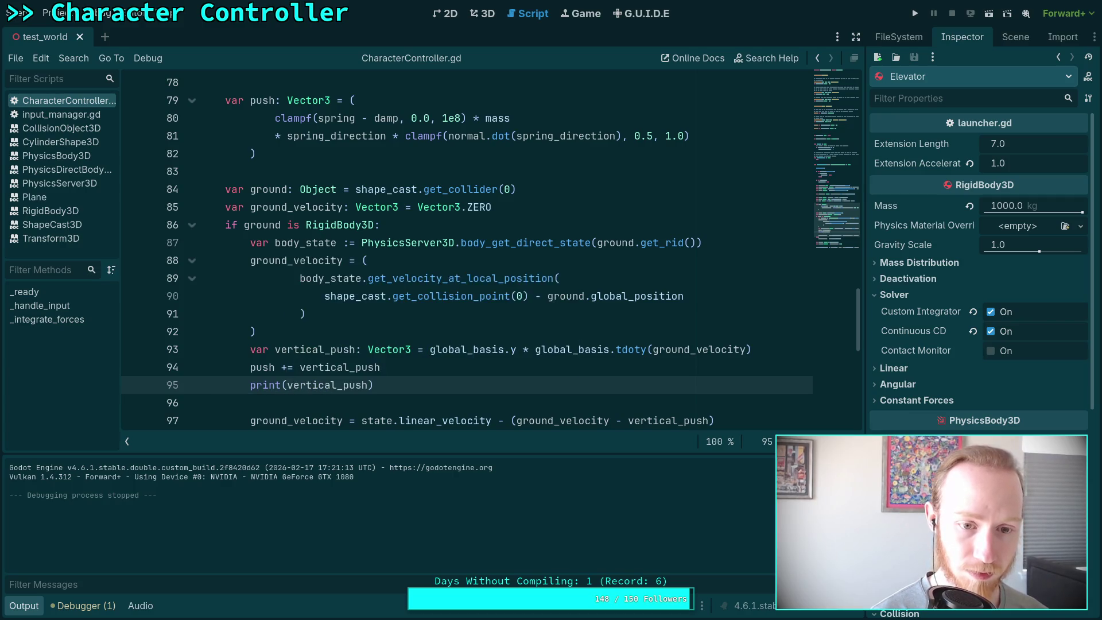
Test-run the game walking forward, logging (0.0, 1.524, 0.0), then stop it.
key(F5)
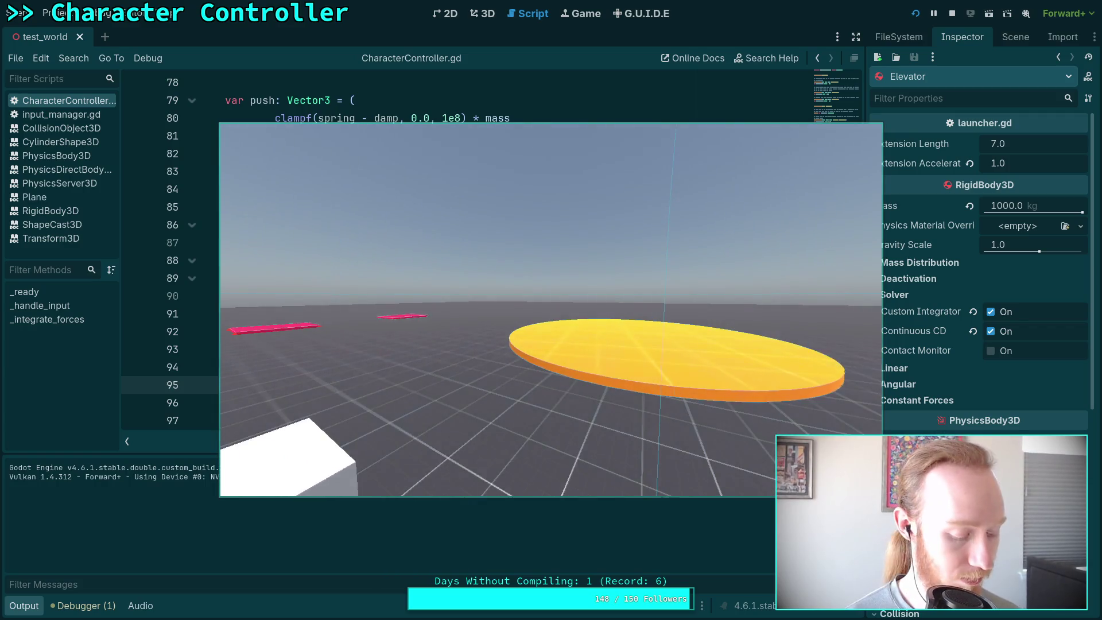
key(w)
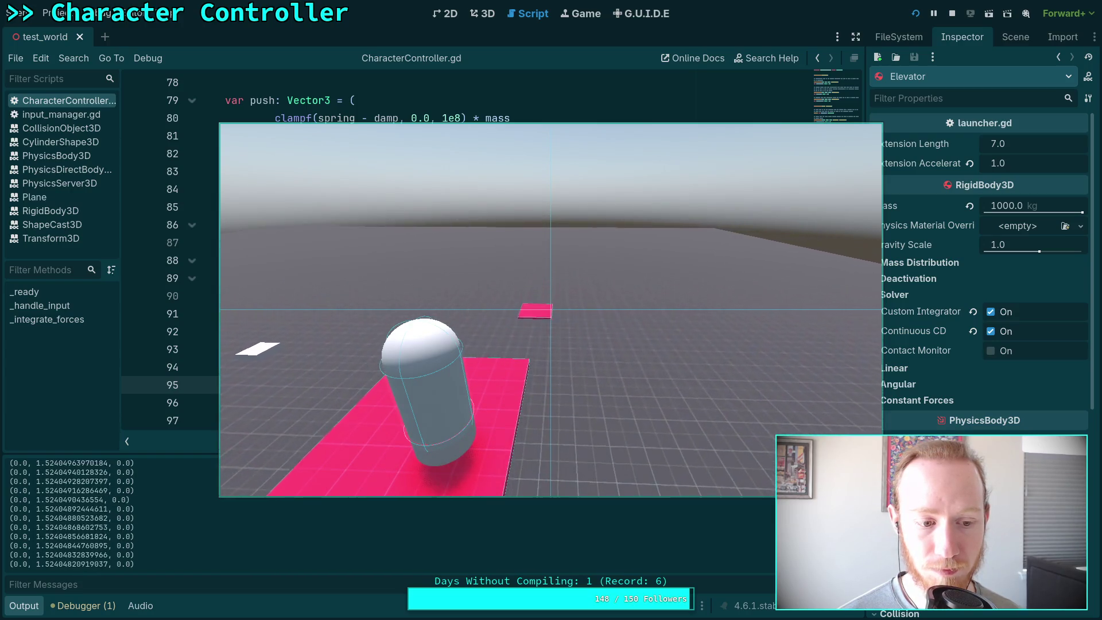
click(951, 13)
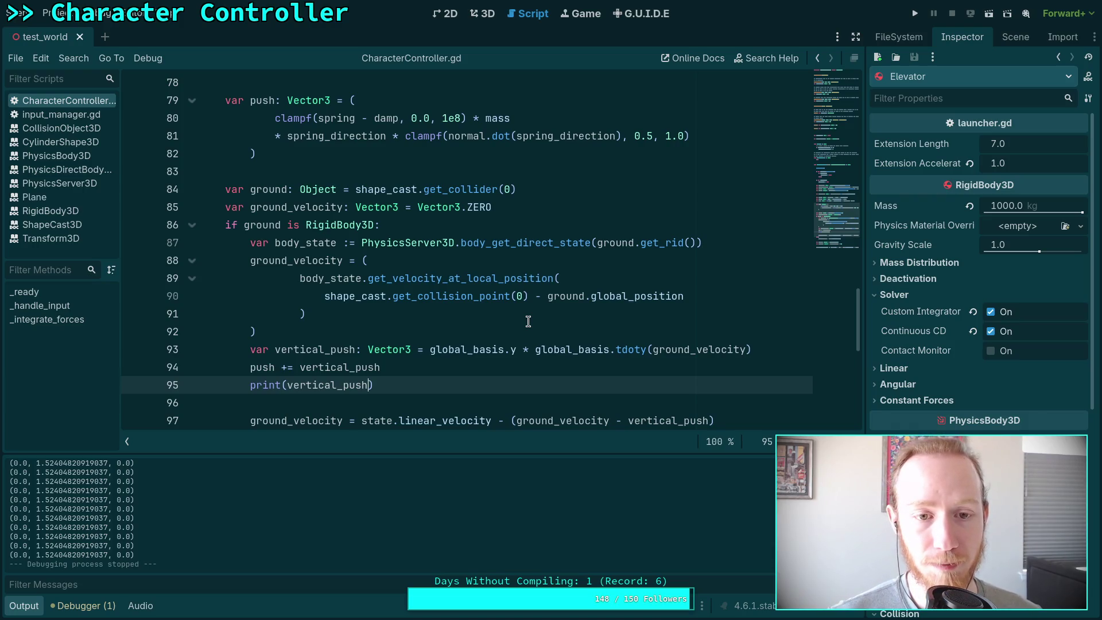
scroll(551, 329, down, 1)
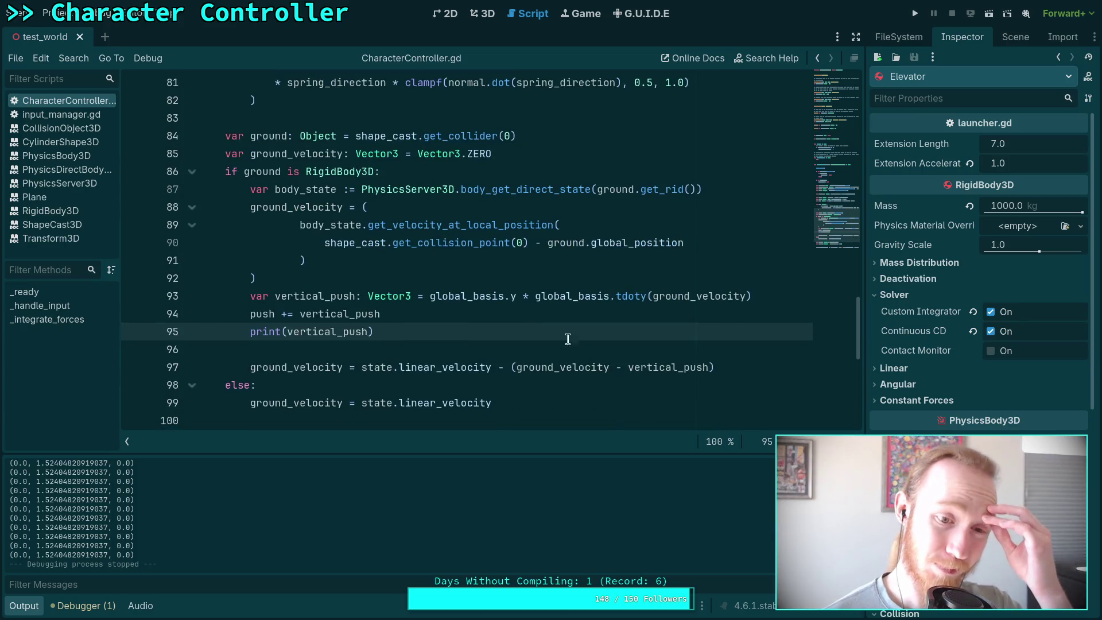
click(750, 366)
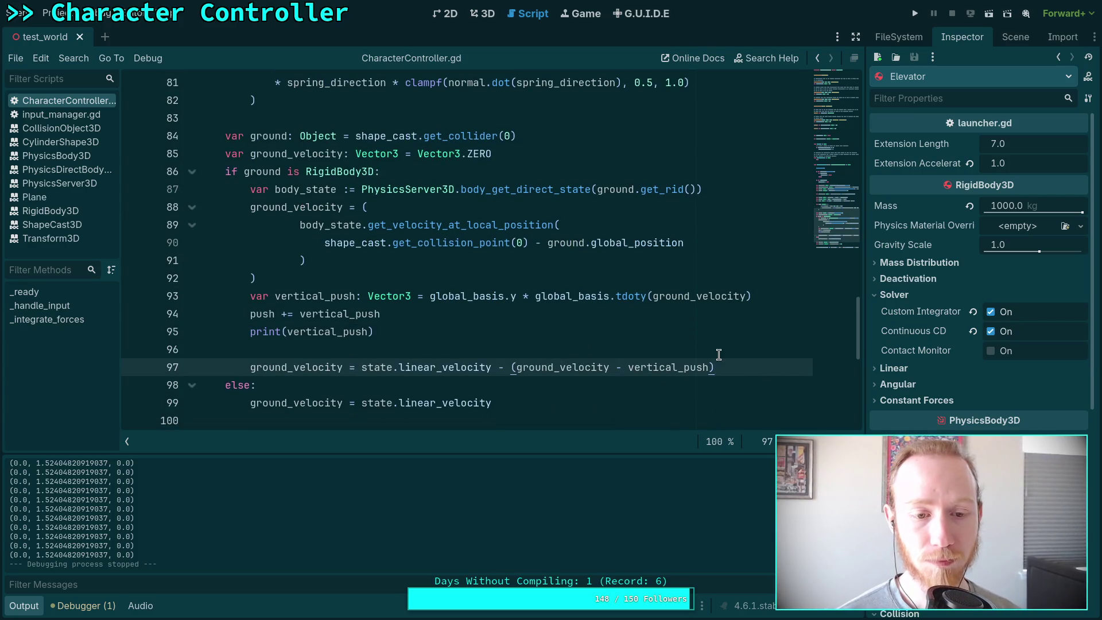
Start a ground.apply_force call on a new line after line 97.
key(Return)
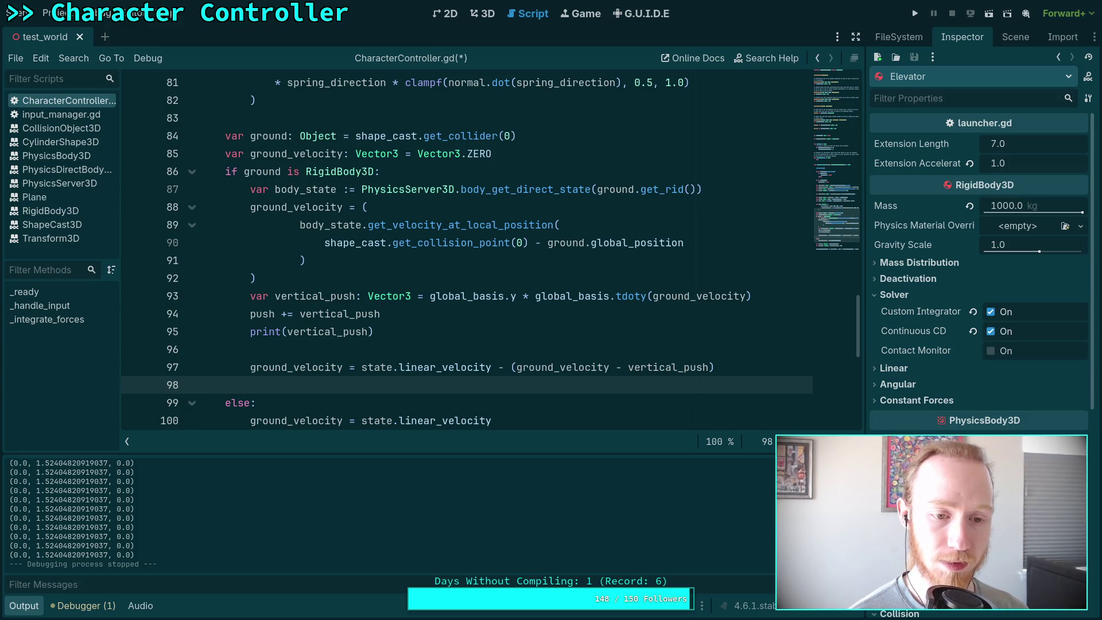
text(ground.)
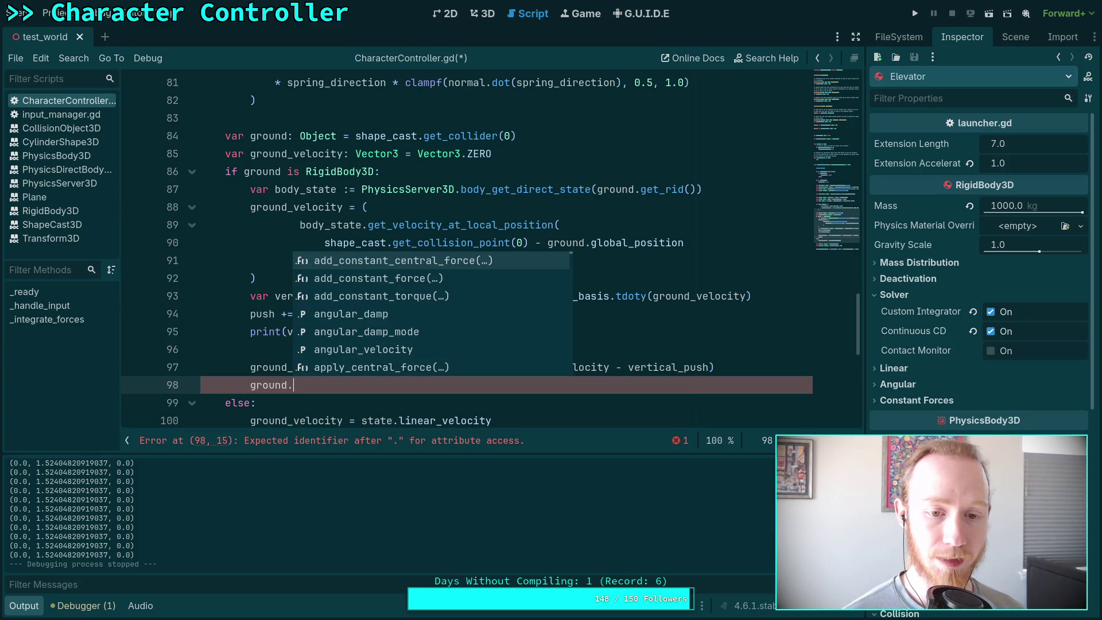
key(Down)
key(Down)
key(Down)
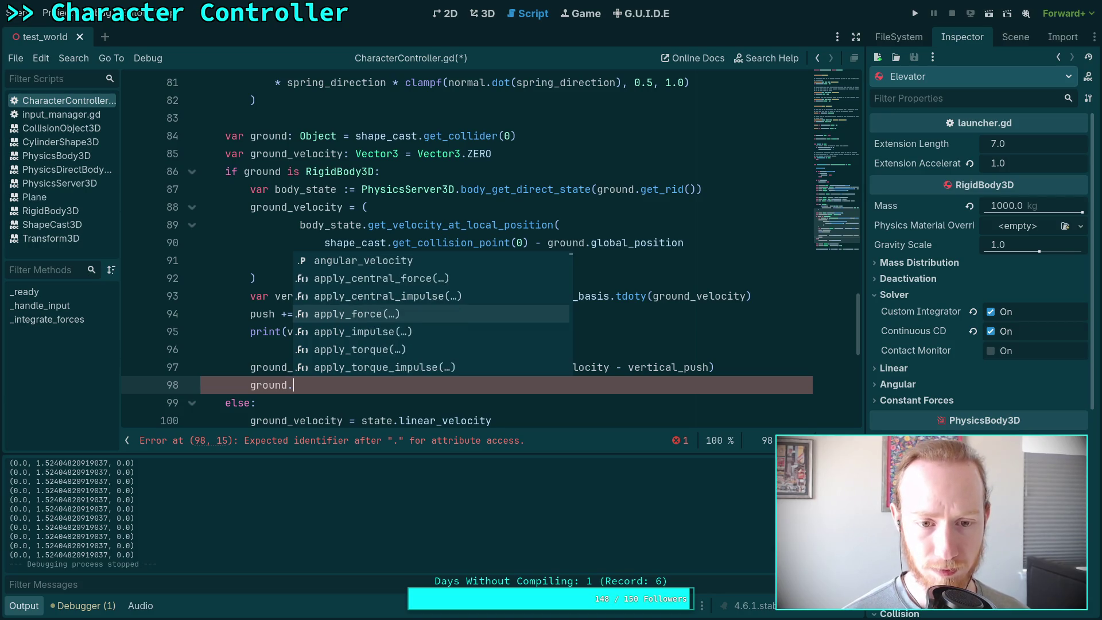
key(Down)
key(Up)
key(Return)
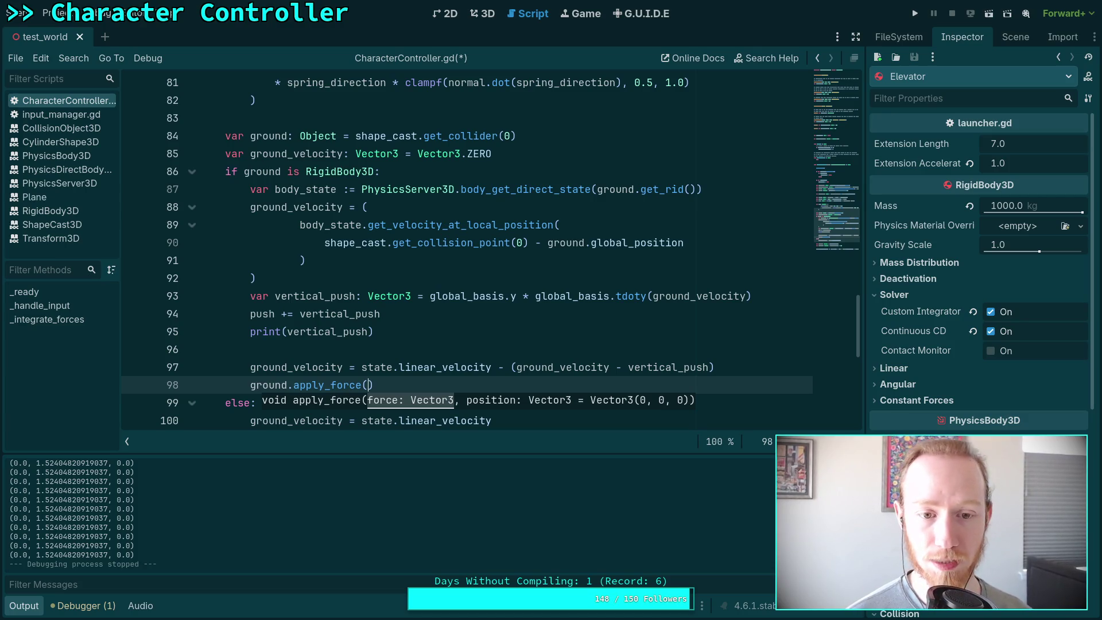
Pass state.linear_velocity / state.mass as the apply_force force argument.
text(state.lin)
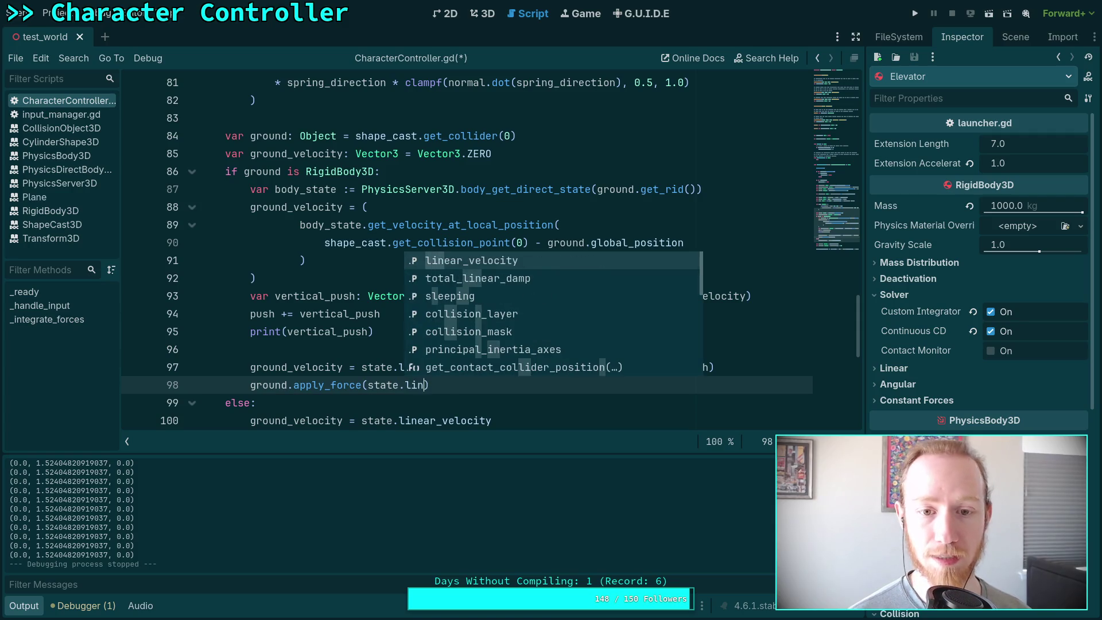
key(Return)
text(*)
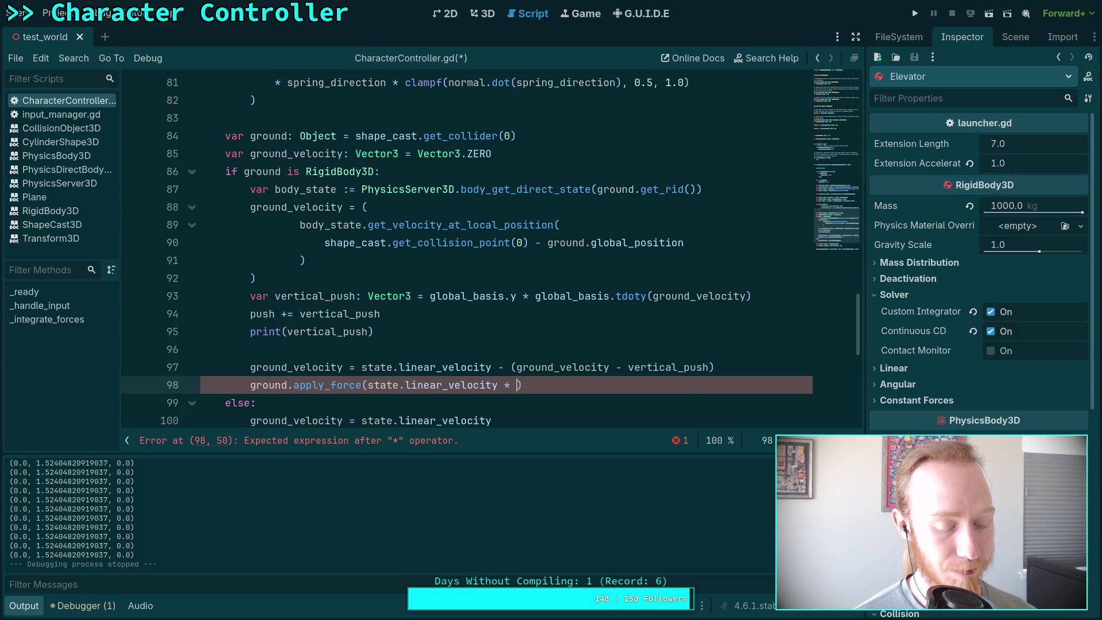
text(state)
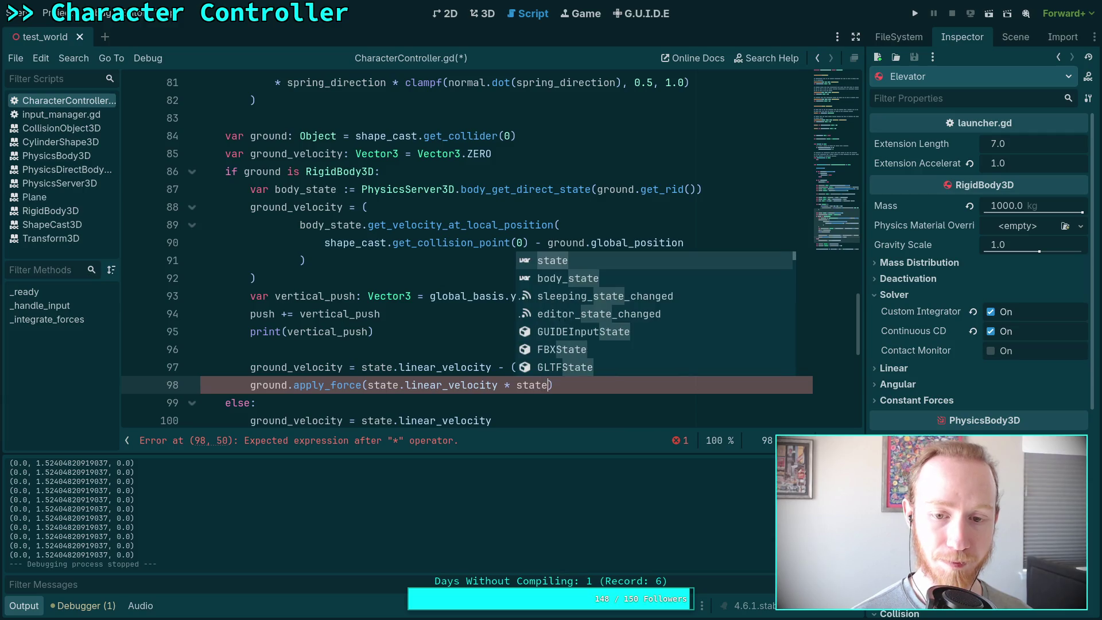
key(BackSpace)
key(BackSpace)
key(BackSpace)
key(BackSpace)
text(/ state.)
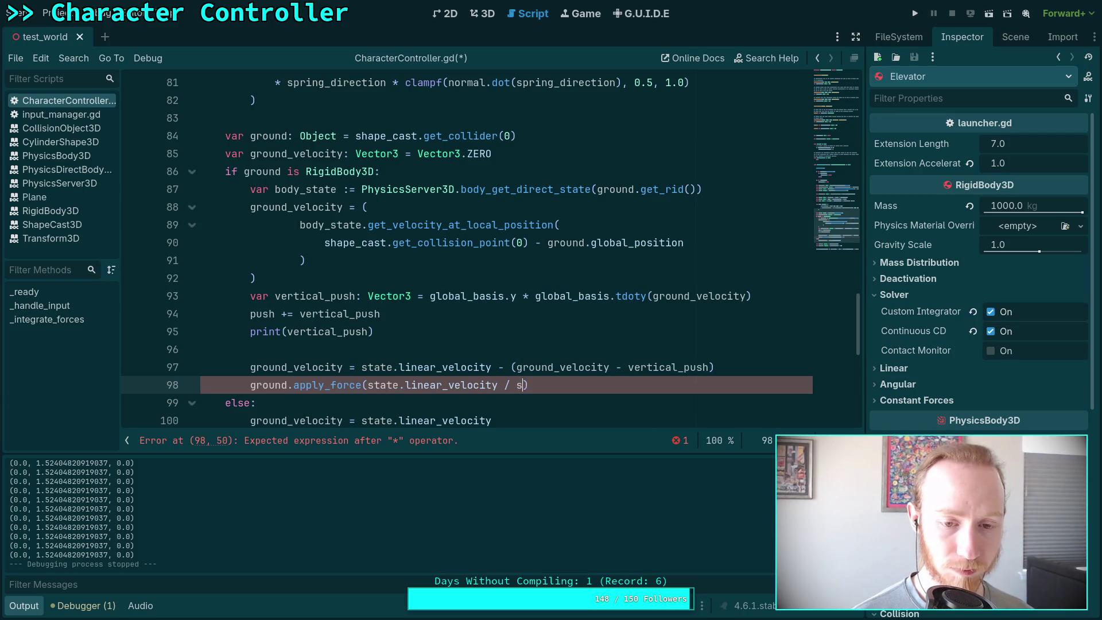
text(mass)
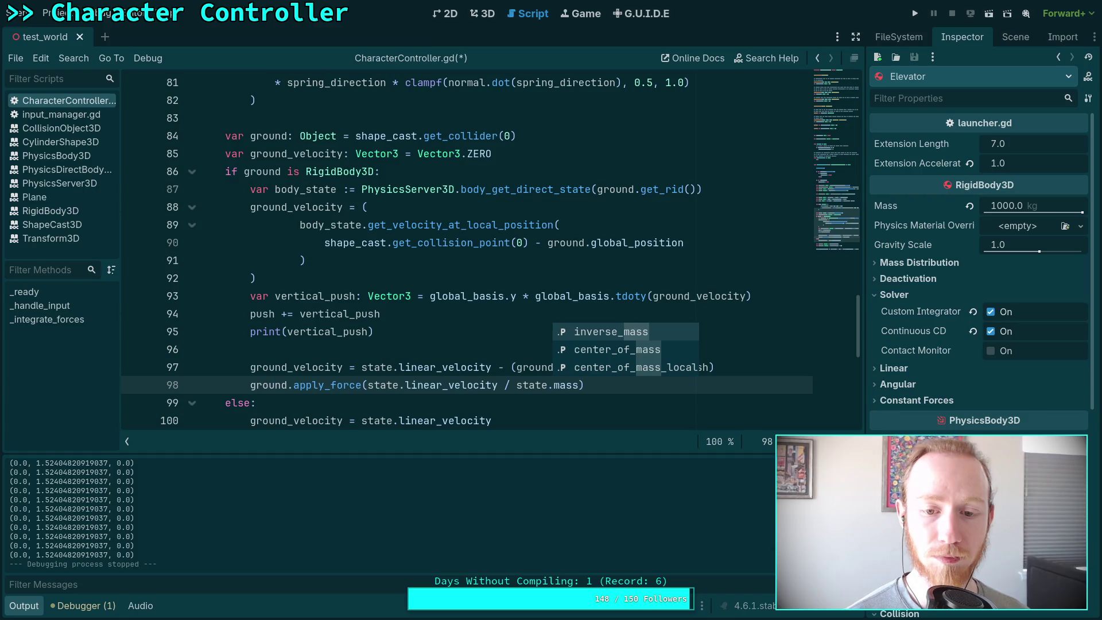
text(,)
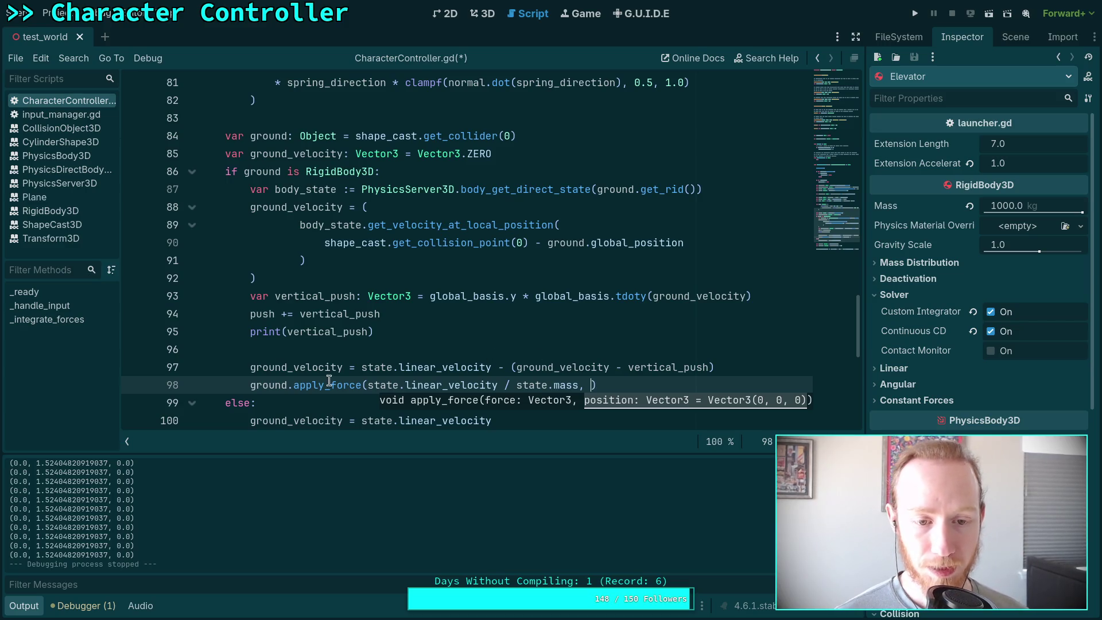
mouse_move(328, 385)
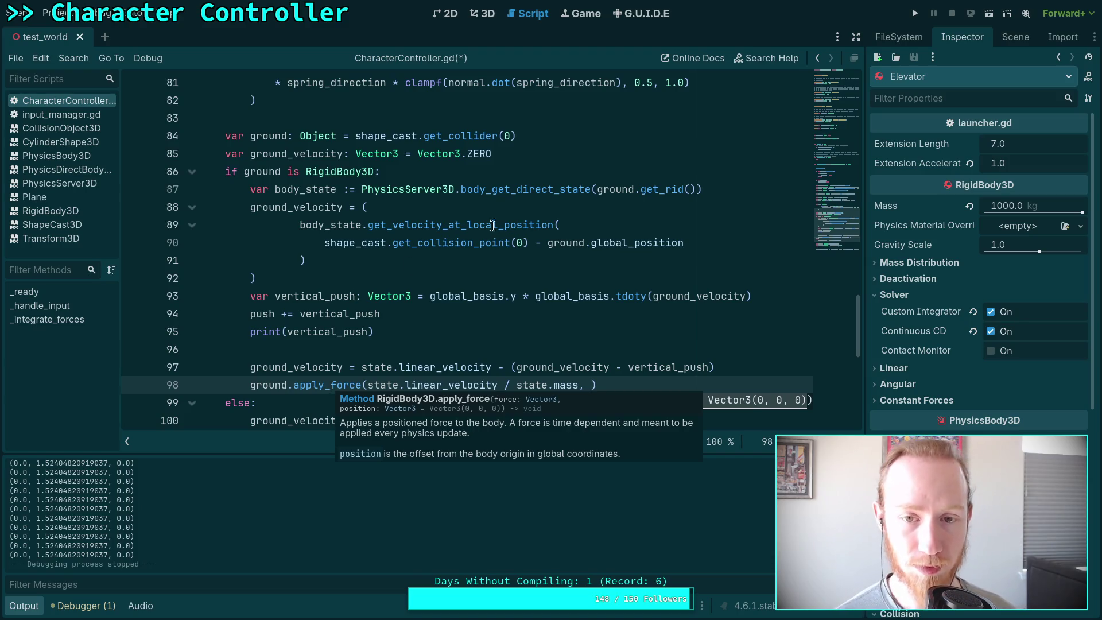
Declare var local_position: Vector3 on line 88, holding the cut collision-point expression.
click(720, 190)
key(Return)
text(va)
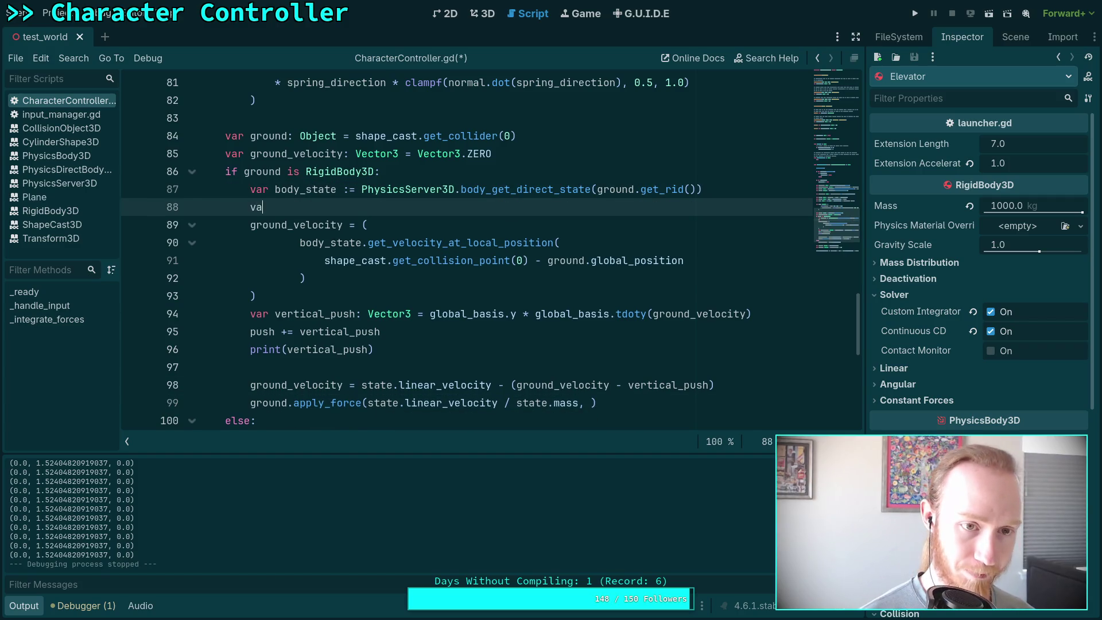
text(r local_p)
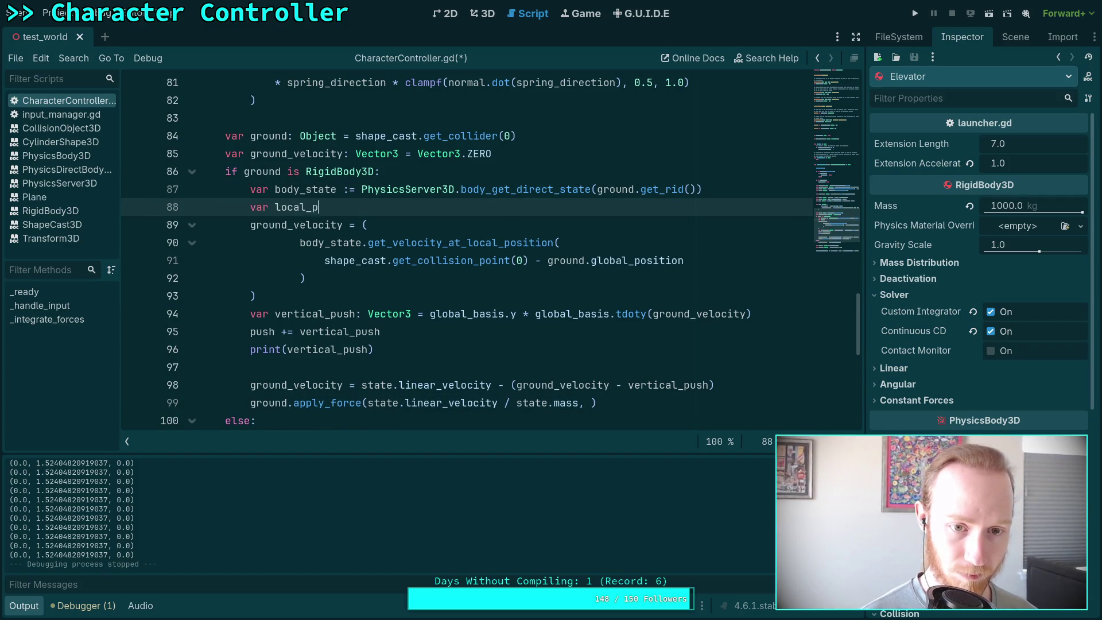
text(osition: Vector3  )
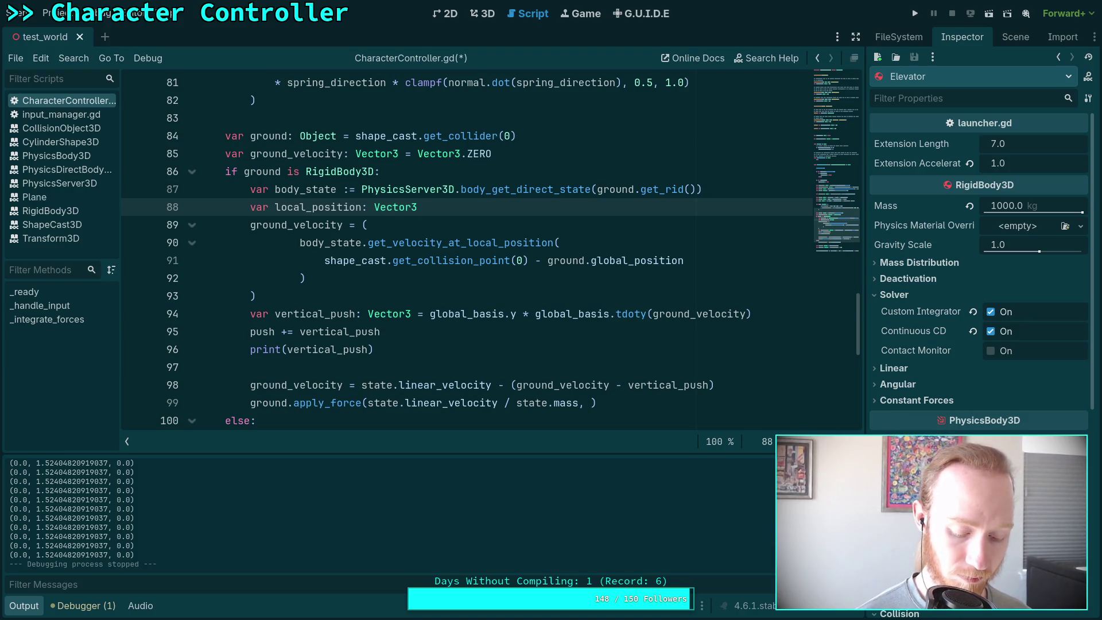
text(=)
drag(325, 261, 701, 259)
key(ctrl+x)
click(567, 202)
key(ctrl+v)
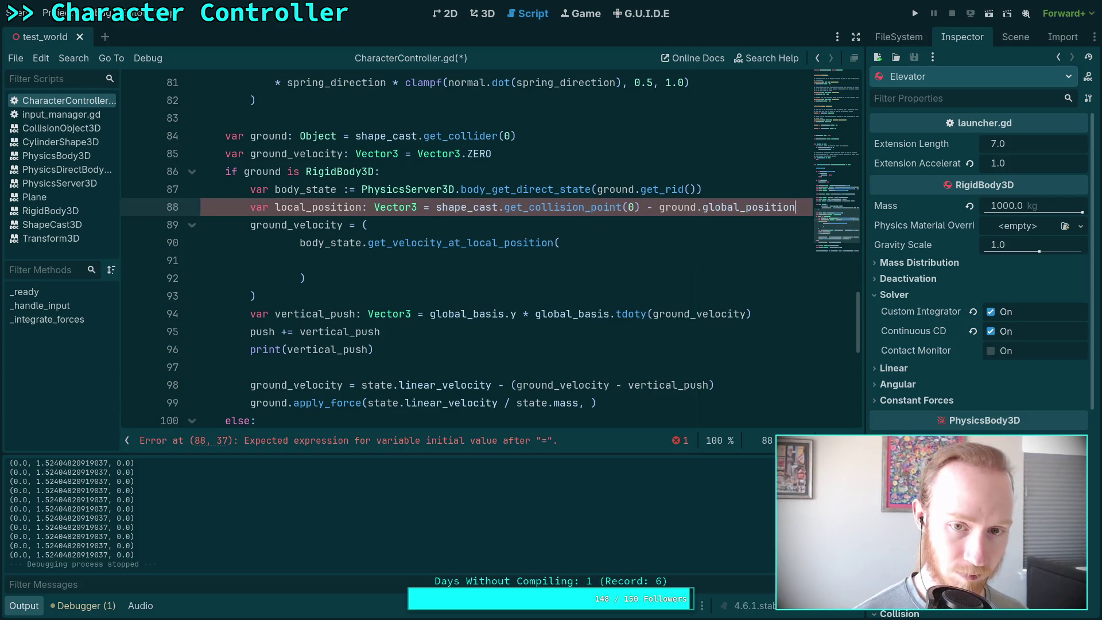
Collapse the ground_velocity assignment into one line using get_velocity_at_local_position(local_position).
key(Down)
key(Down)
key(Down)
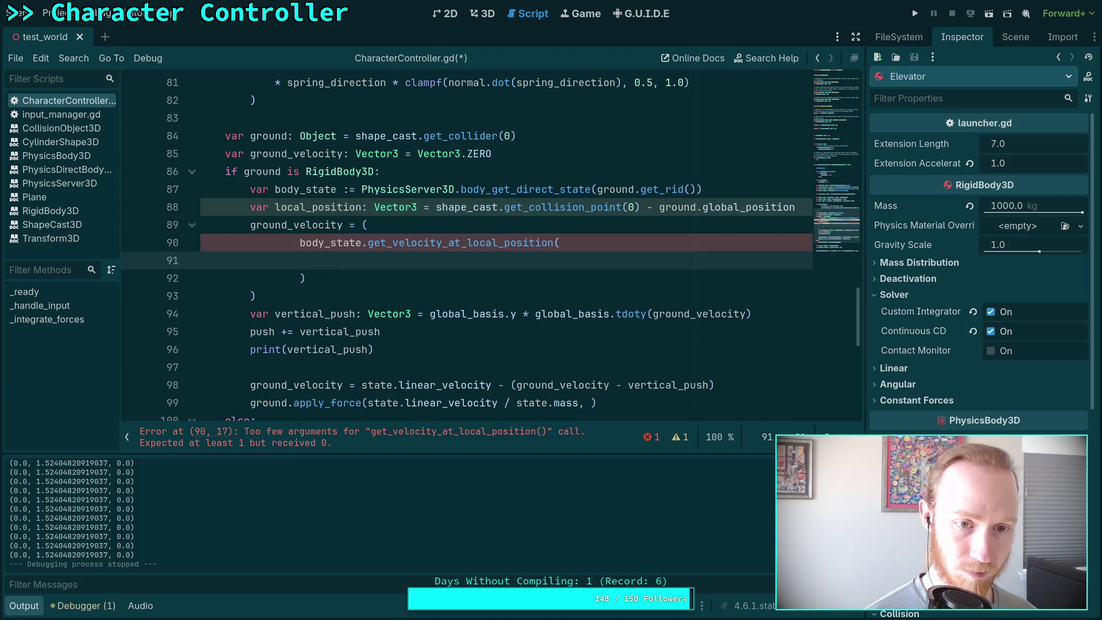
text(loca)
key(Return)
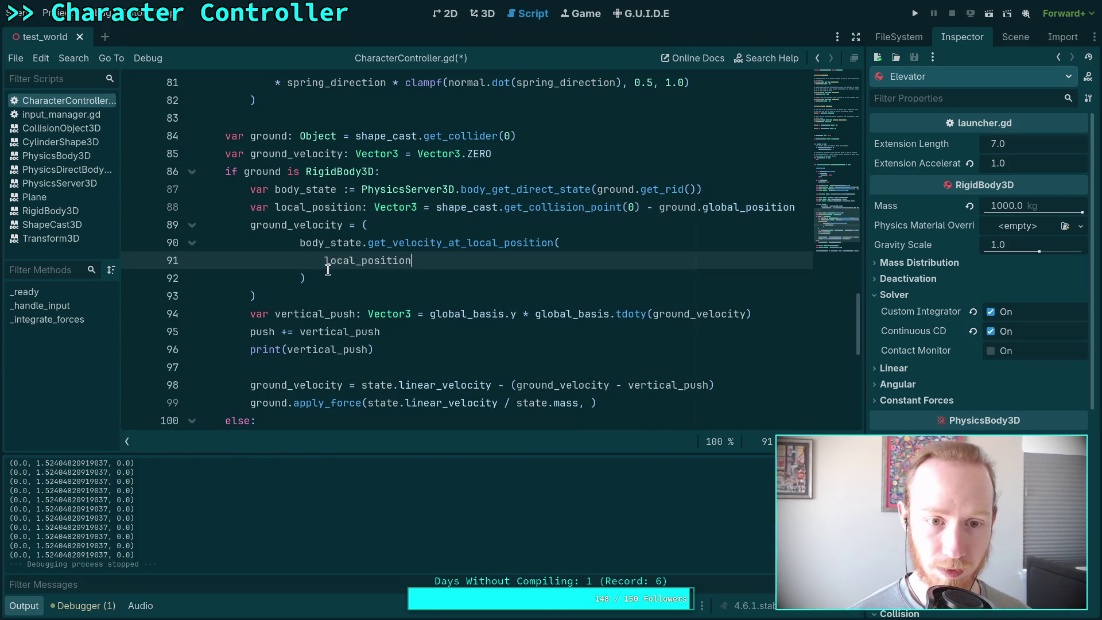
key(Home)
key(BackSpace)
key(BackSpace)
key(BackSpace)
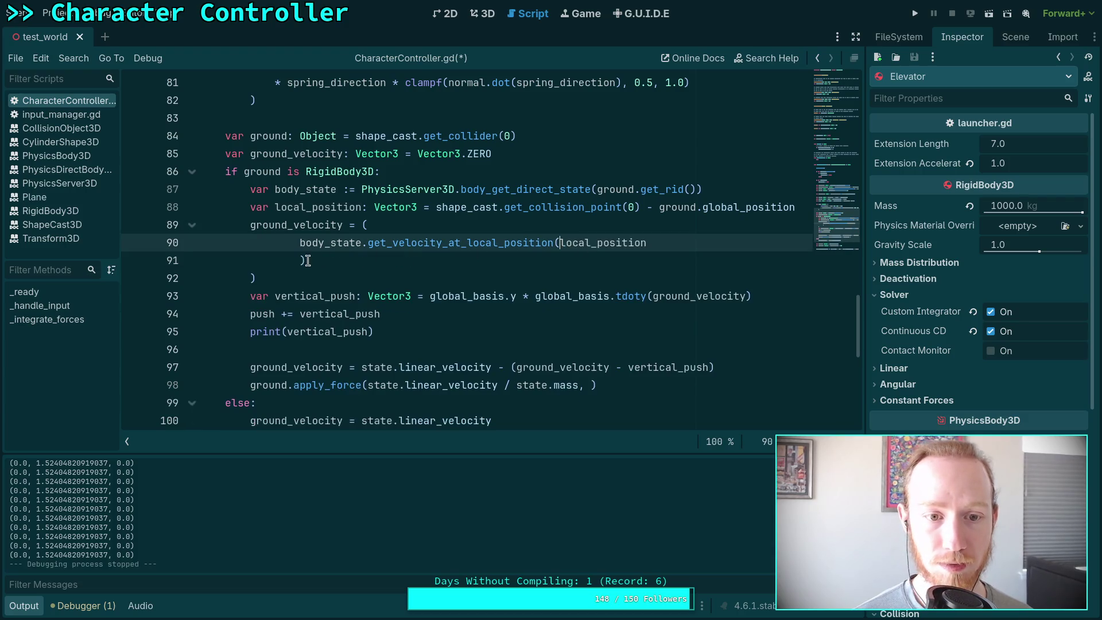
click(303, 260)
key(BackSpace)
key(BackSpace)
key(BackSpace)
drag(299, 242, 356, 224)
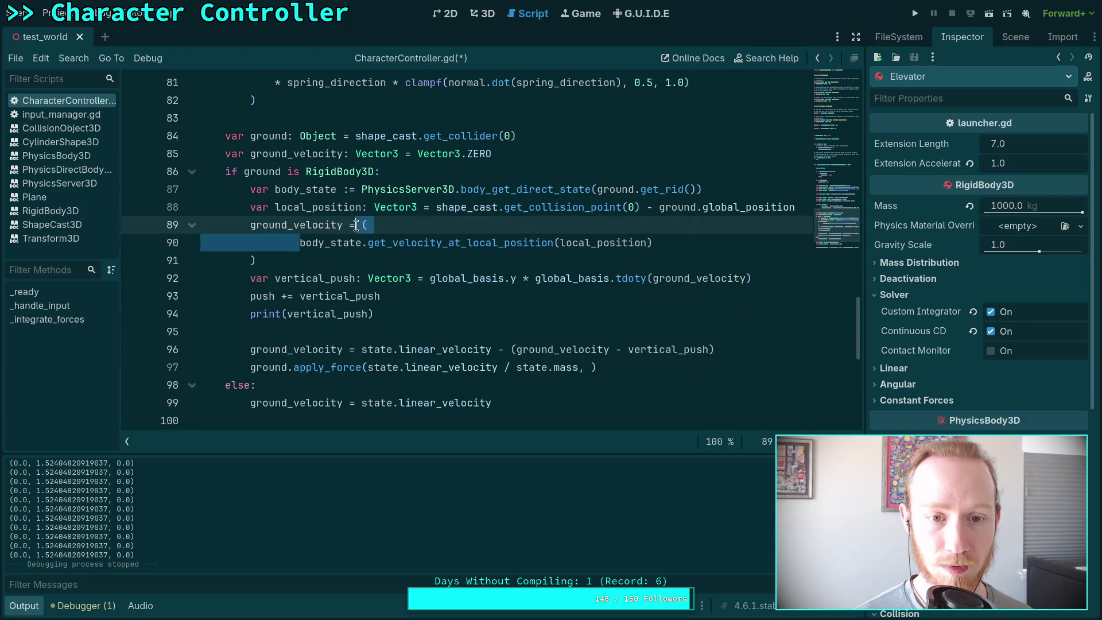
key(End)
key(Return)
key(BackSpace)
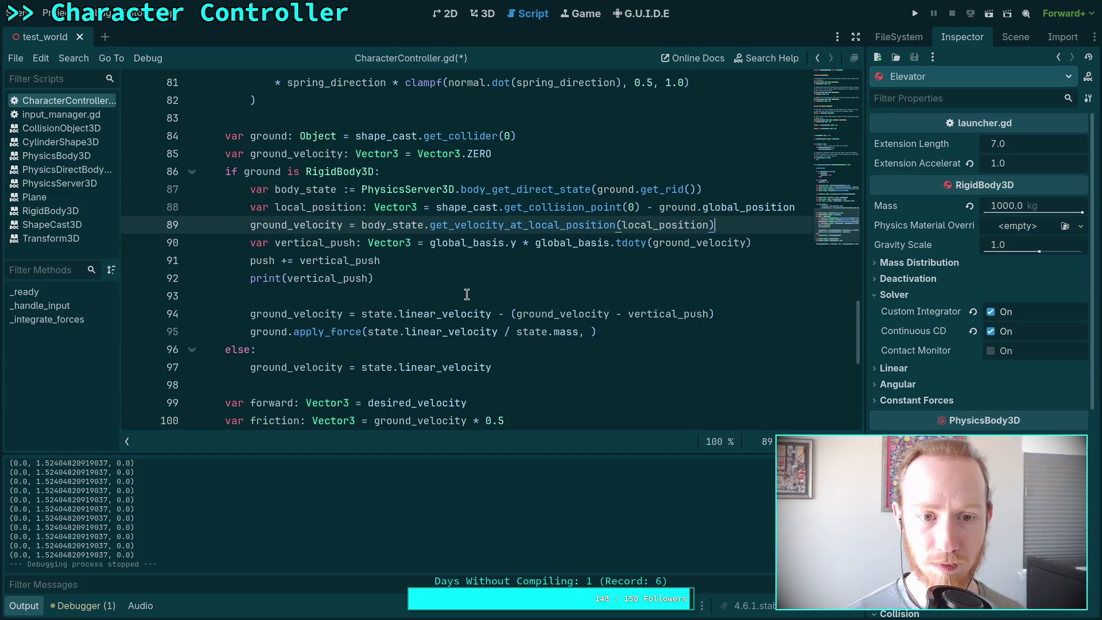
key(Return)
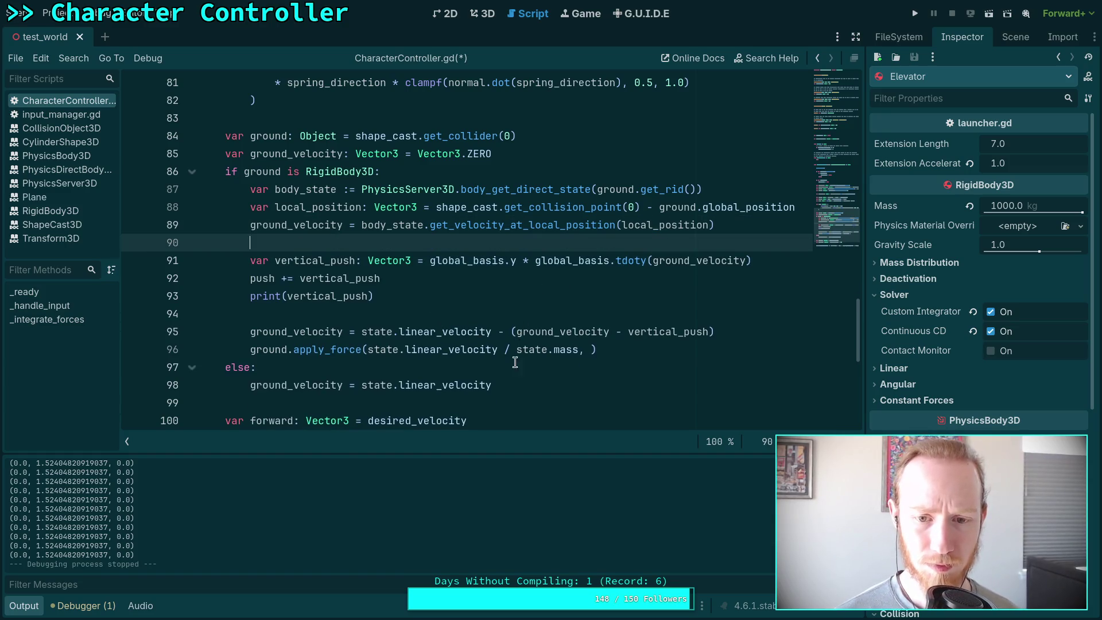
Pass local_position as the apply_force position and save the script.
click(588, 347)
text(loc)
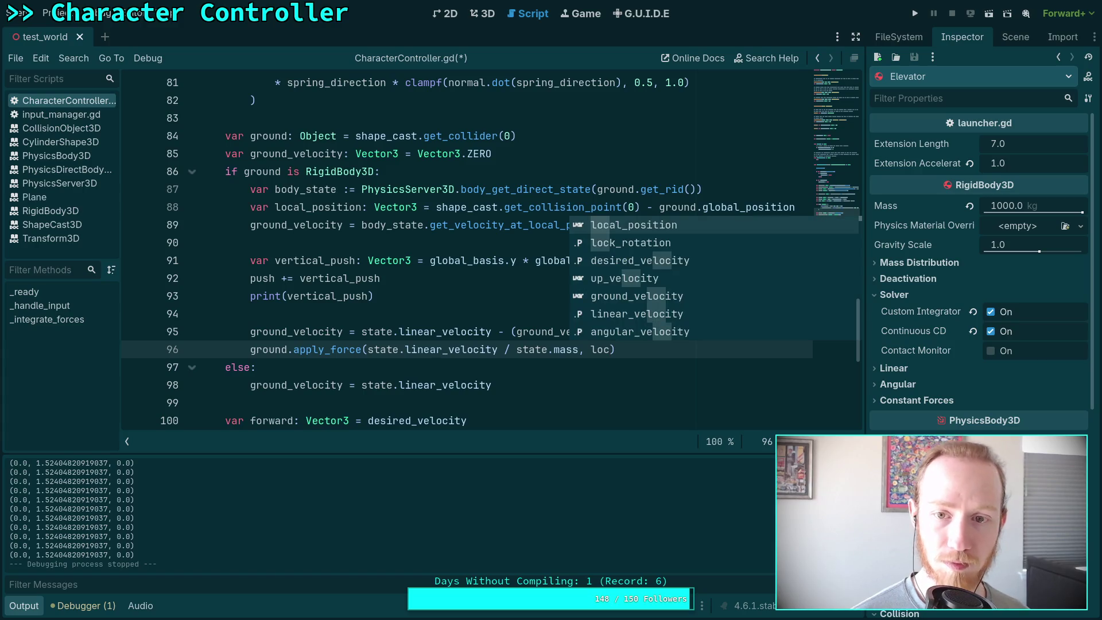
key(Return)
key(ctrl+s)
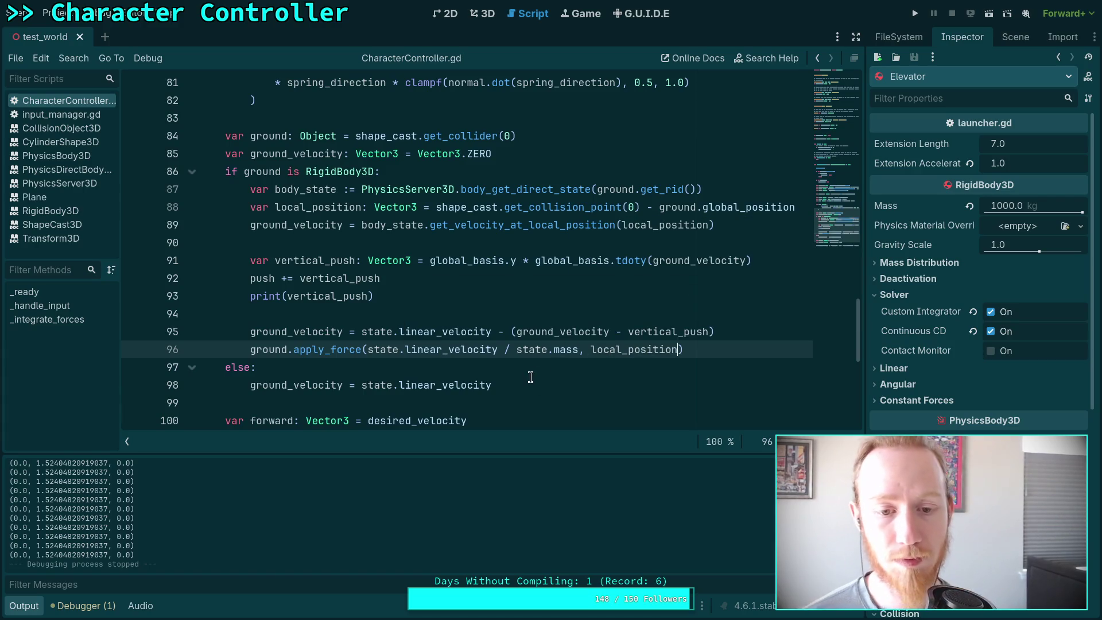
click(536, 369)
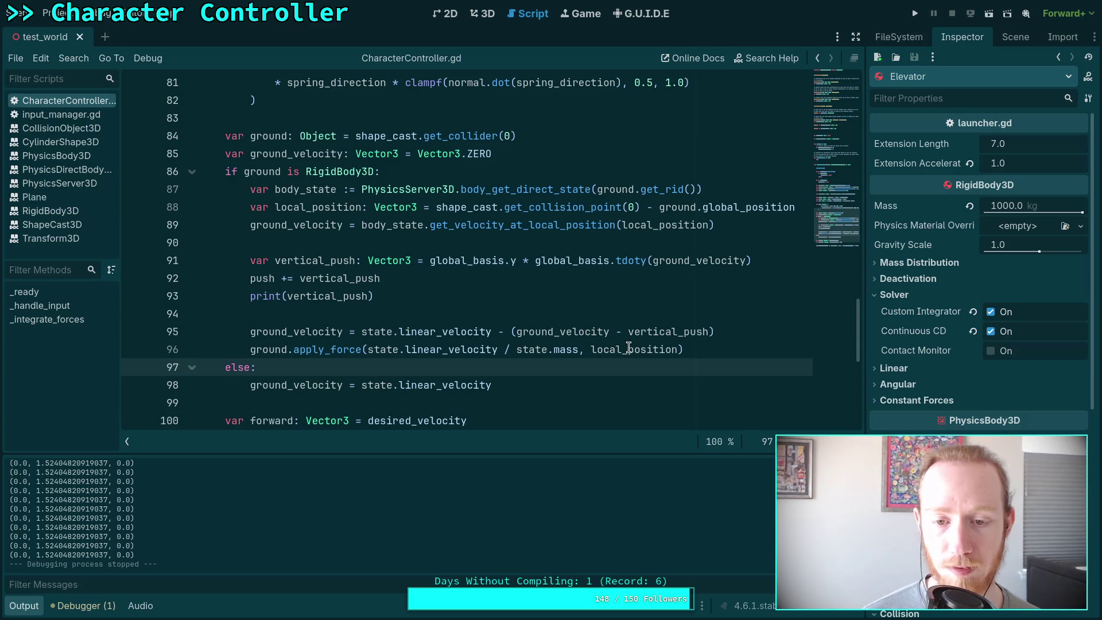
After a test run fails on invalid 'mass', divide the force by state.inverse_mass instead.
click(911, 18)
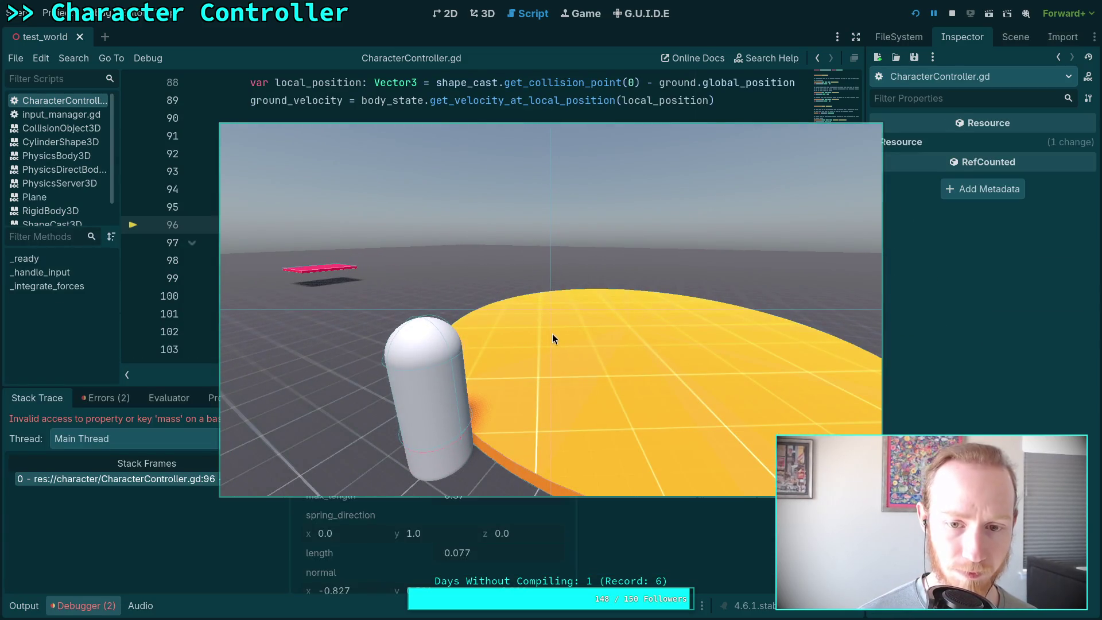
click(951, 13)
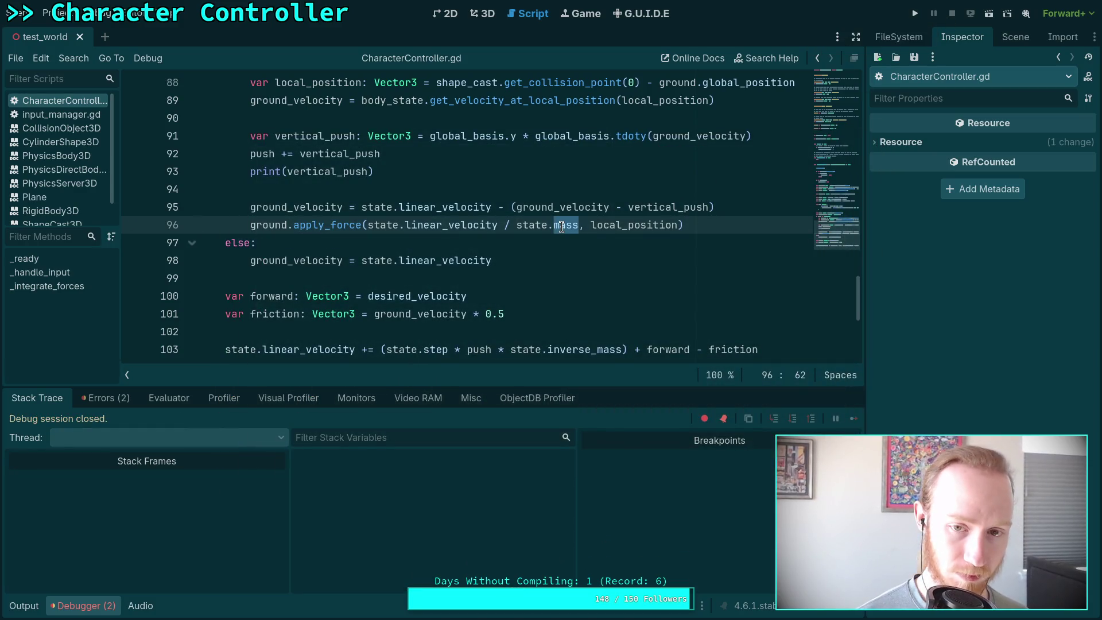
text(v)
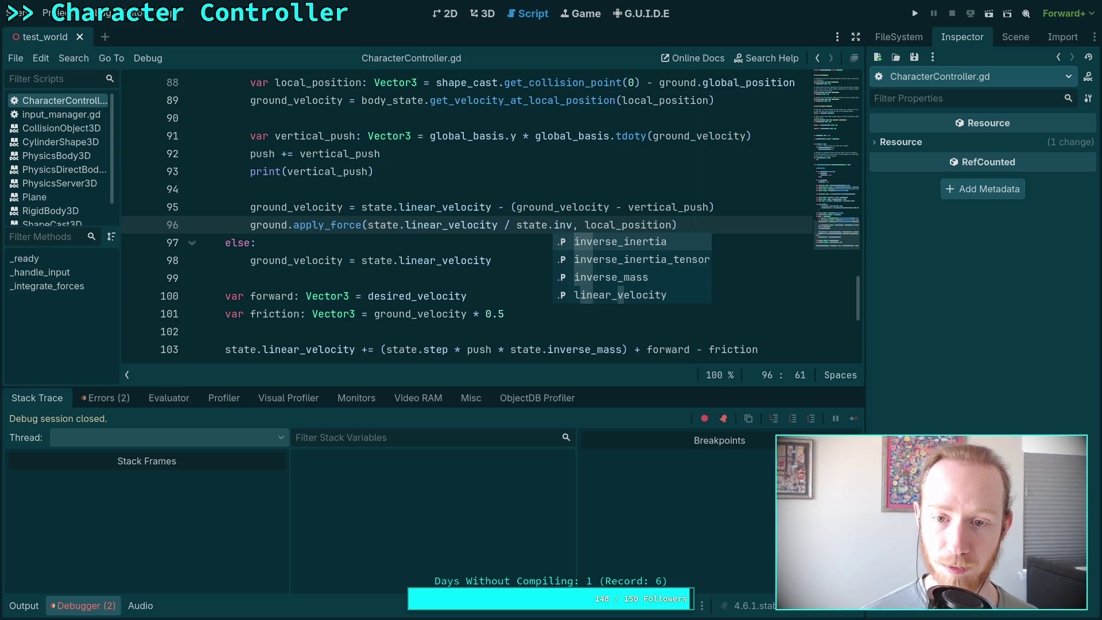
key(Down)
key(Down)
key(Return)
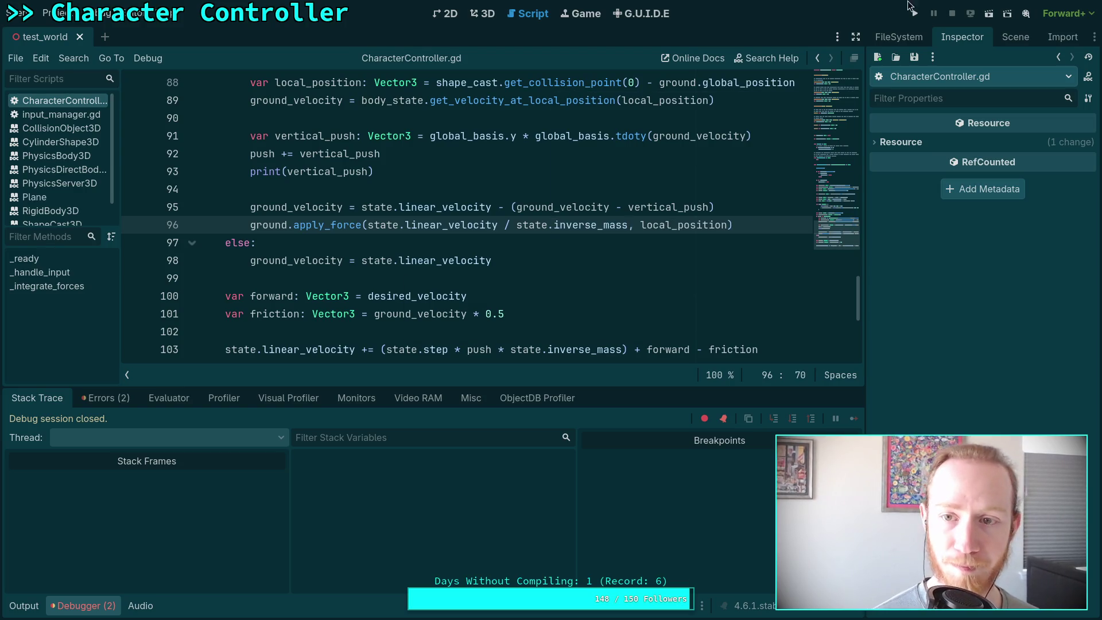
Test-run the inverse_mass ground force, leaving vertical push (0.0, -1.0, 0.0) in the log.
click(916, 14)
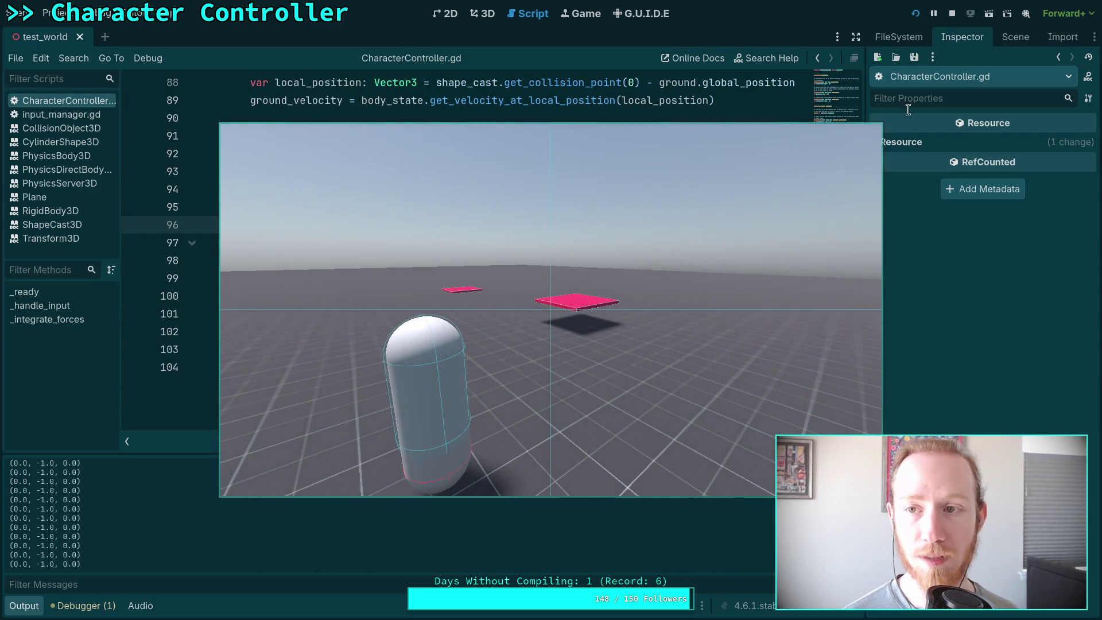
click(952, 13)
scroll(264, 261, up, 1)
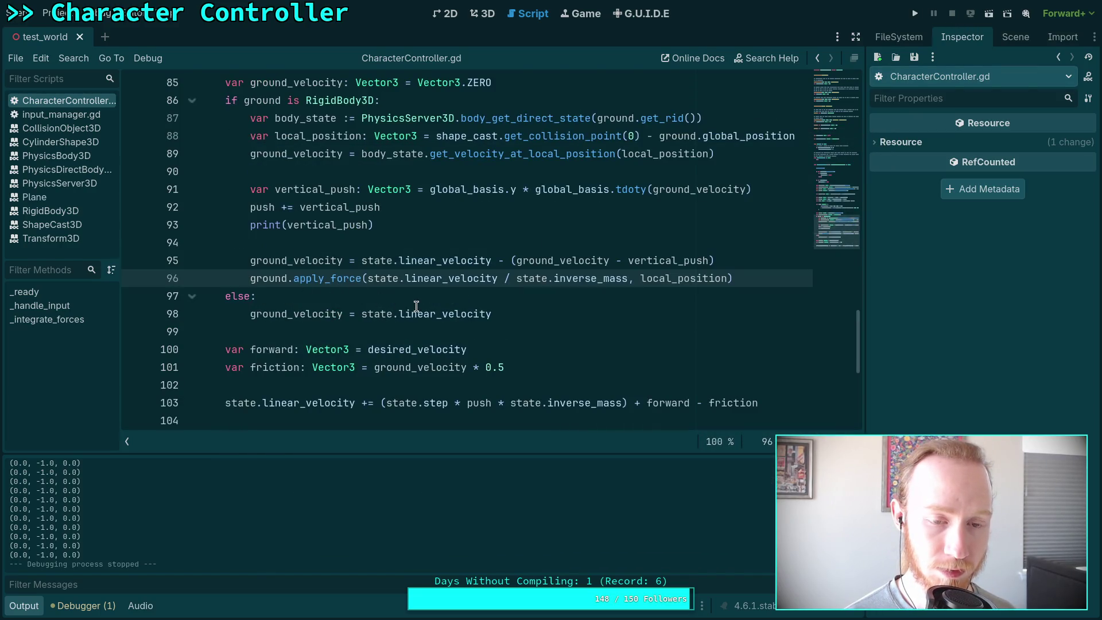
Comment out push += vertical_push on line 92 and test-run the game without it.
click(250, 208)
text(#)
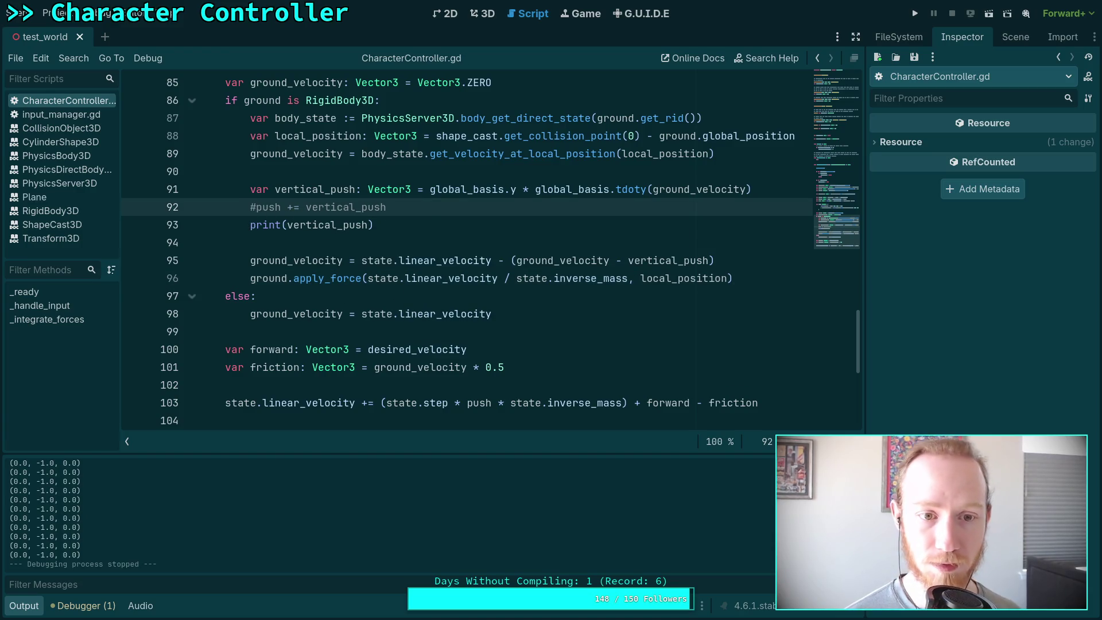
click(915, 20)
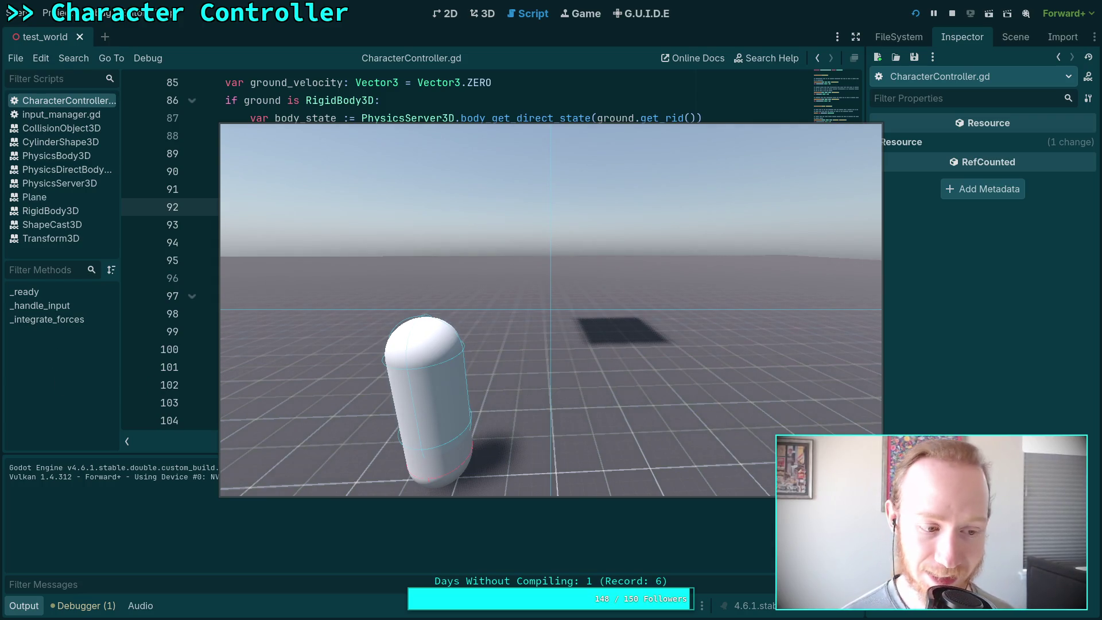
click(537, 238)
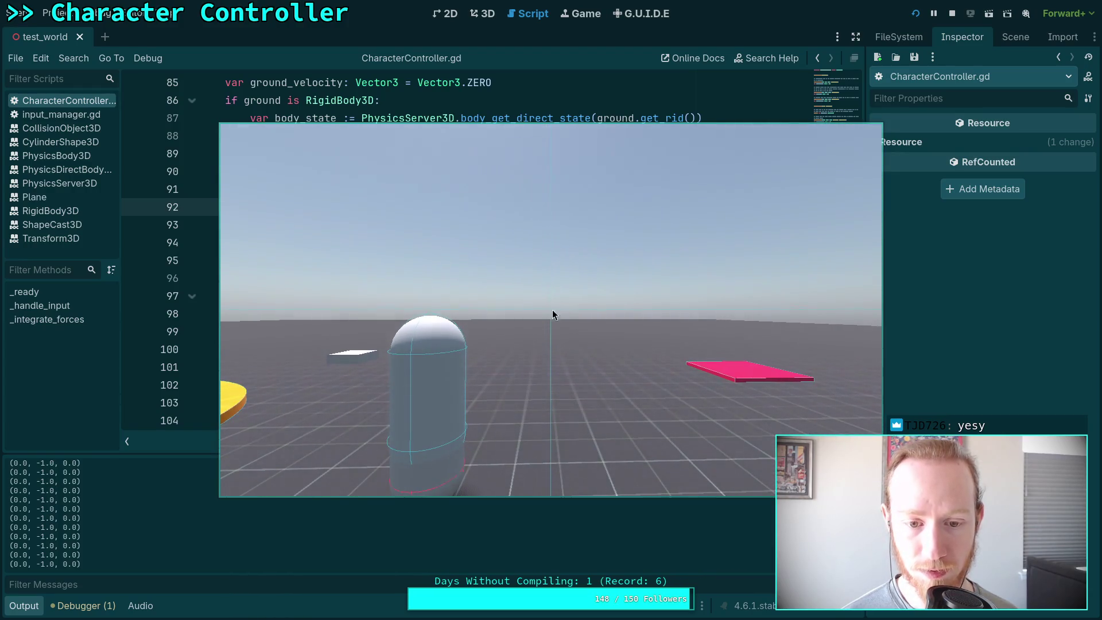
click(952, 13)
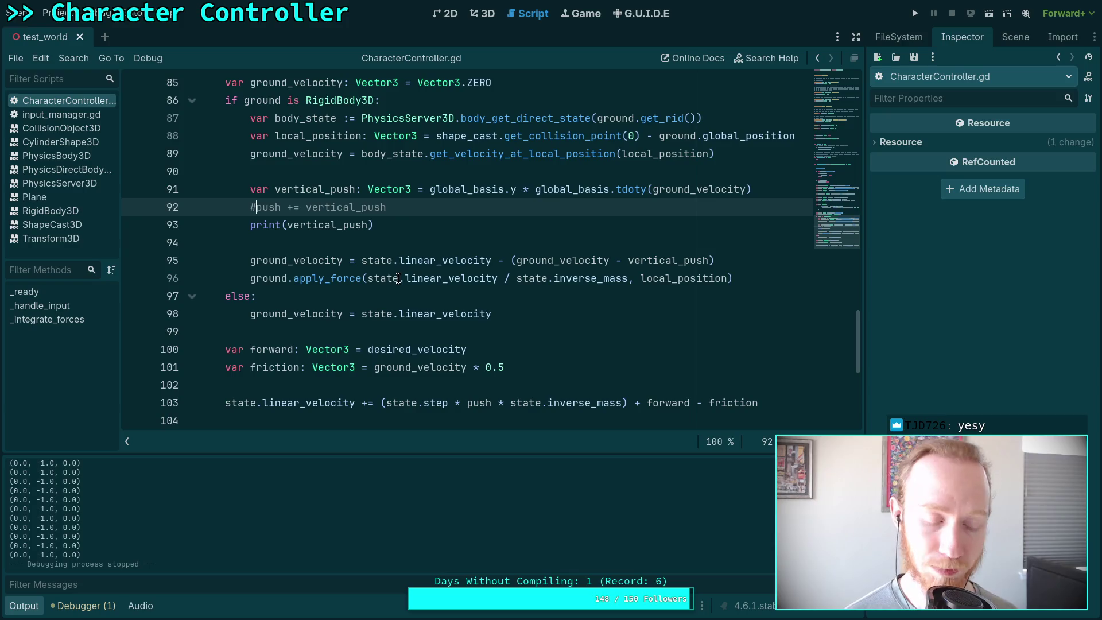
Re-enable line 92 and replace clamp with maxf on line 91's dot product.
key(BackSpace)
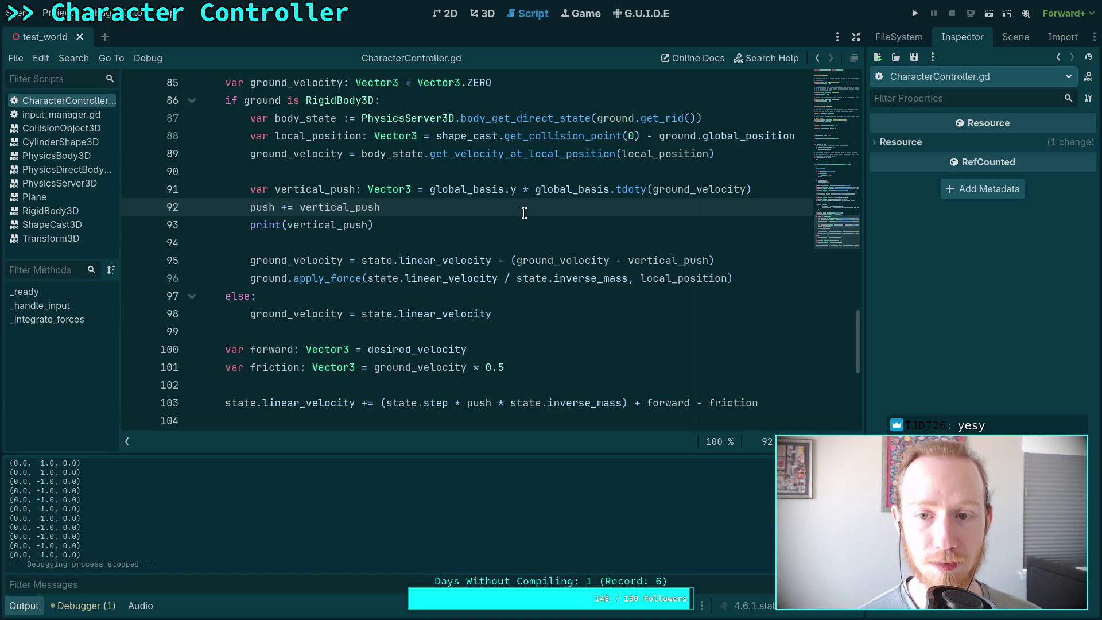
click(537, 190)
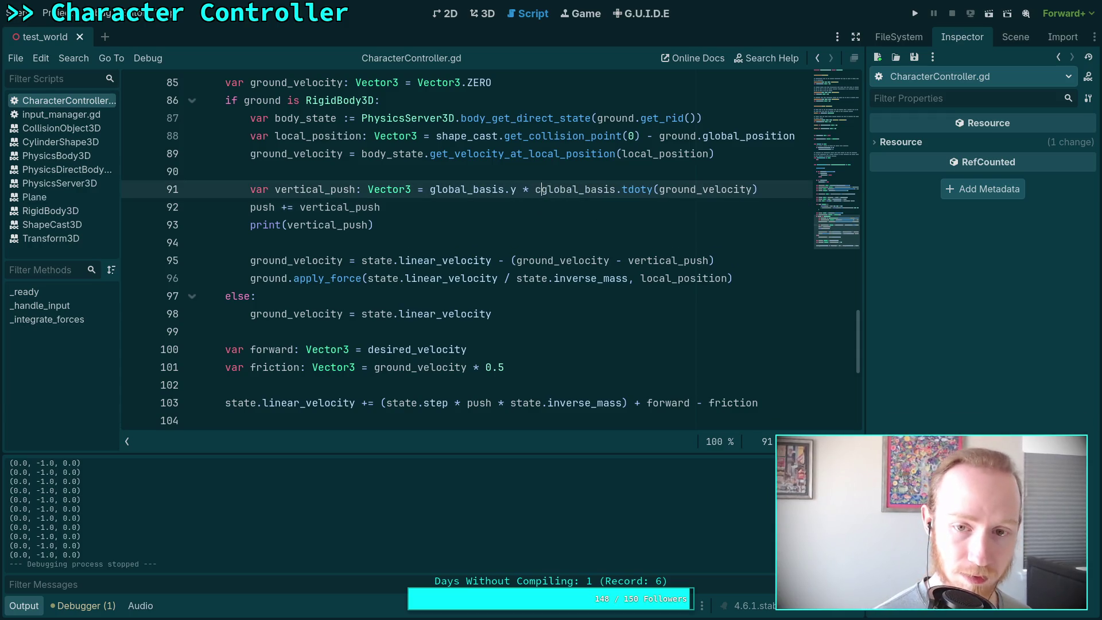
key(BackSpace)
key(BackSpace)
key(BackSpace)
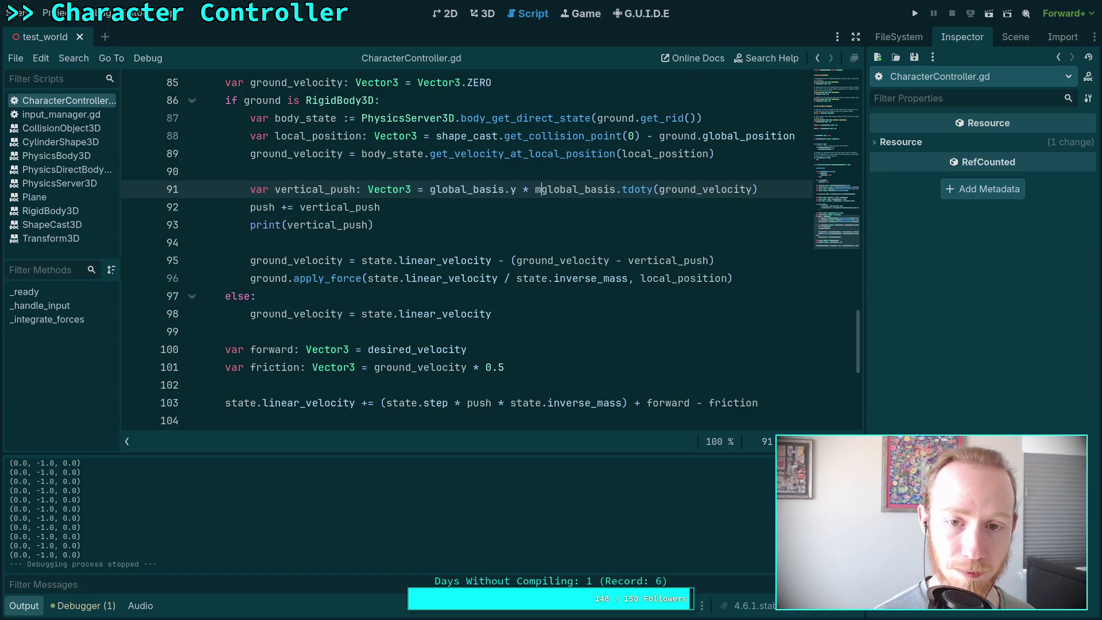
text(maxf)
key(BackSpace)
text(f)
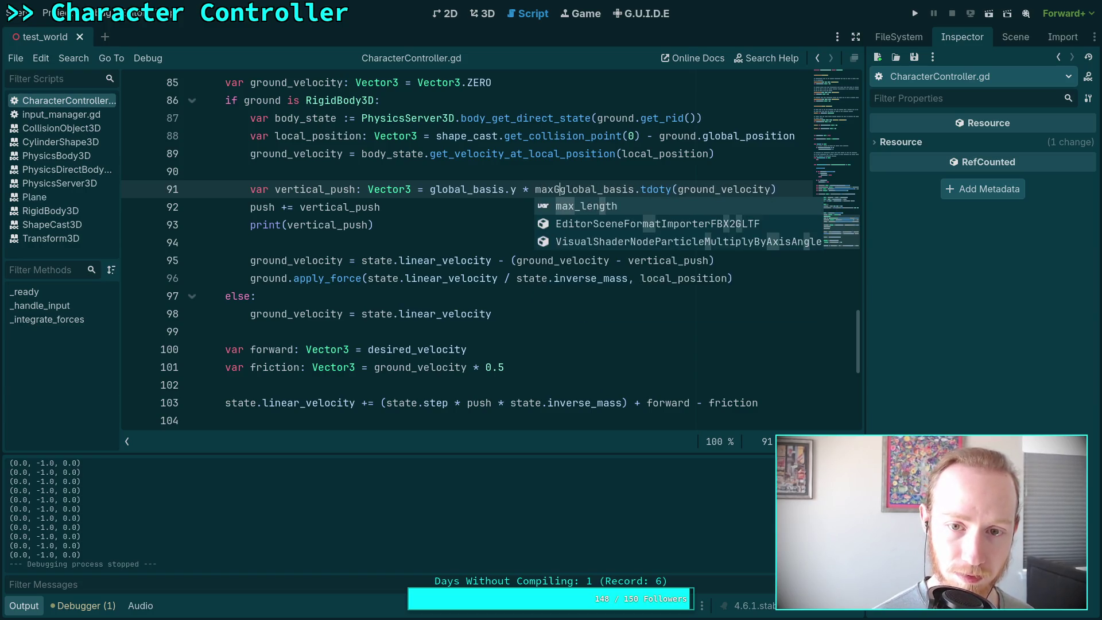
key(BackSpace)
text(f)
key(Return)
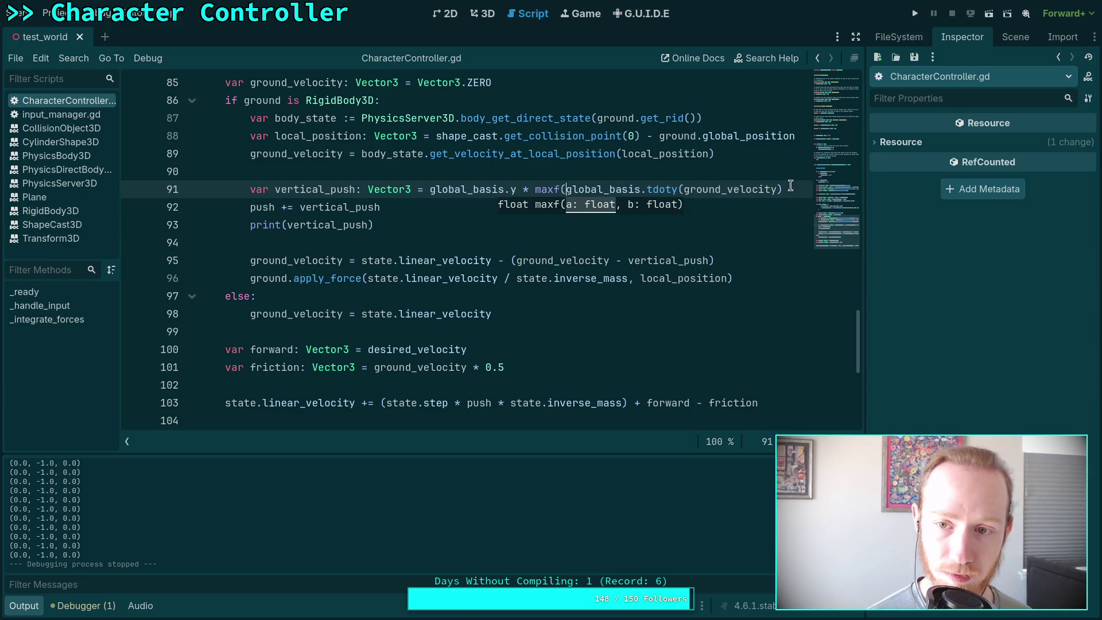
Give maxf a second argument of 0.0, save, and start a test run.
click(786, 186)
text(0.0))
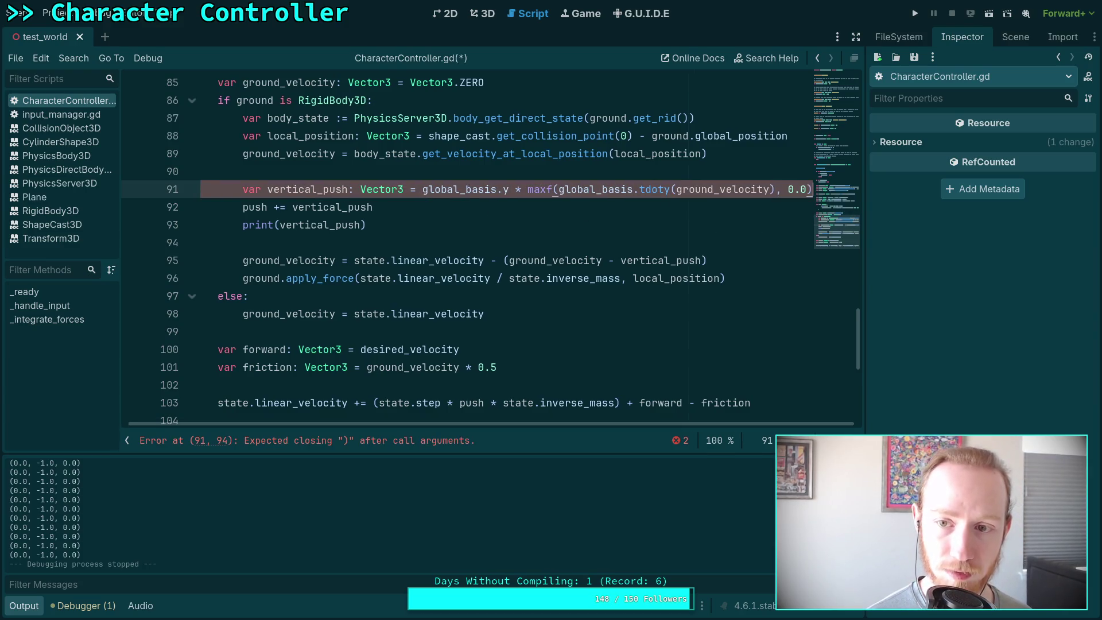
key(ctrl+s)
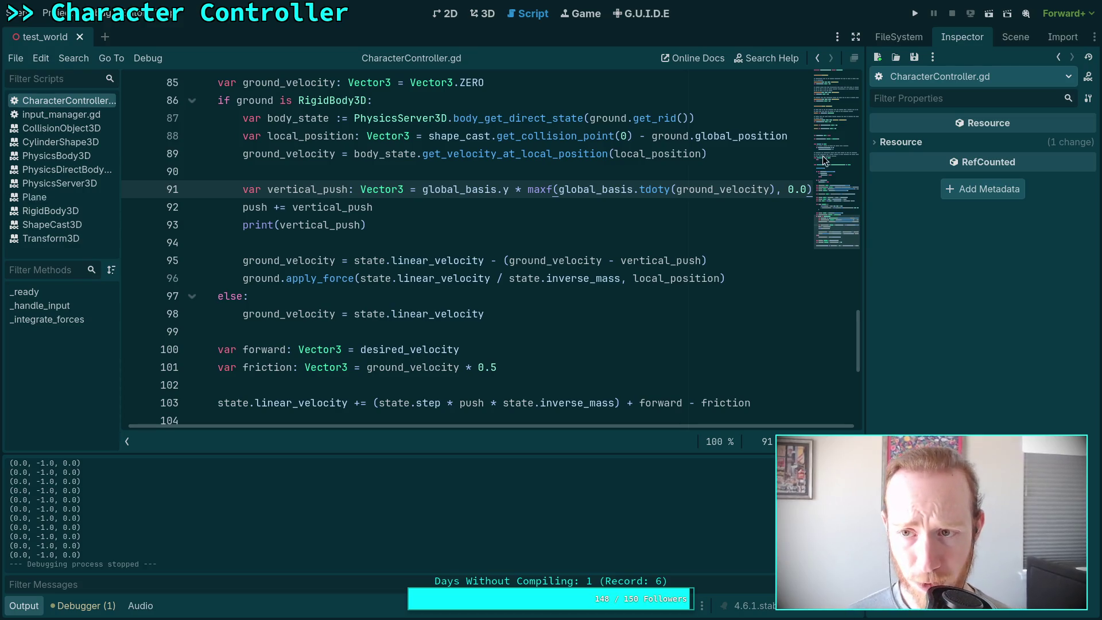
click(913, 14)
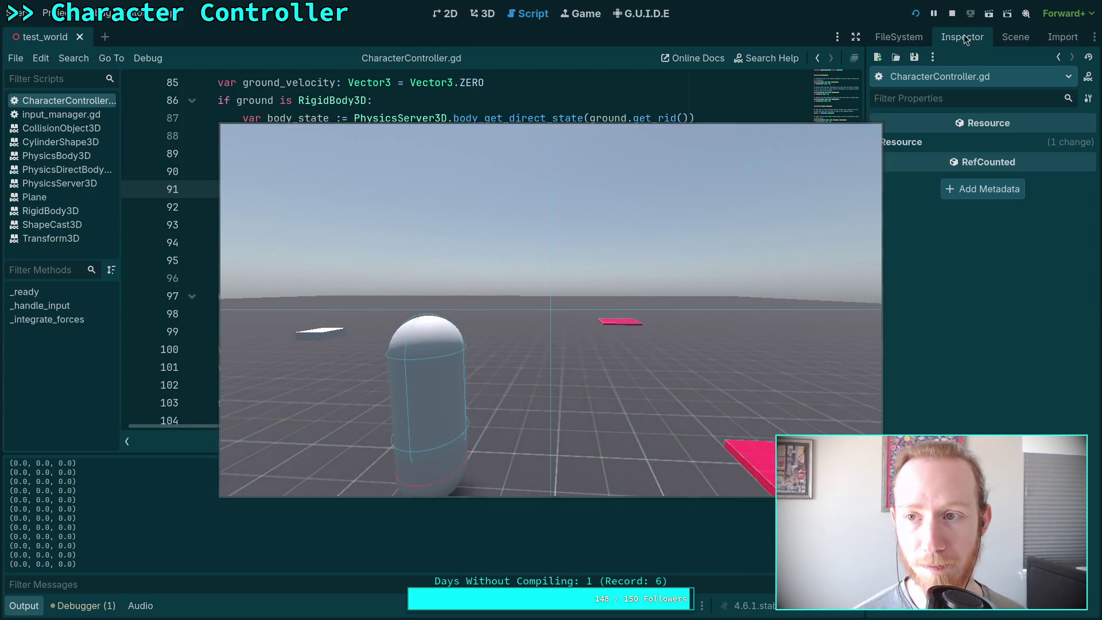
Stop the maxf-clamped test run, whose log shows only (0.0, 0.0, 0.0).
click(951, 13)
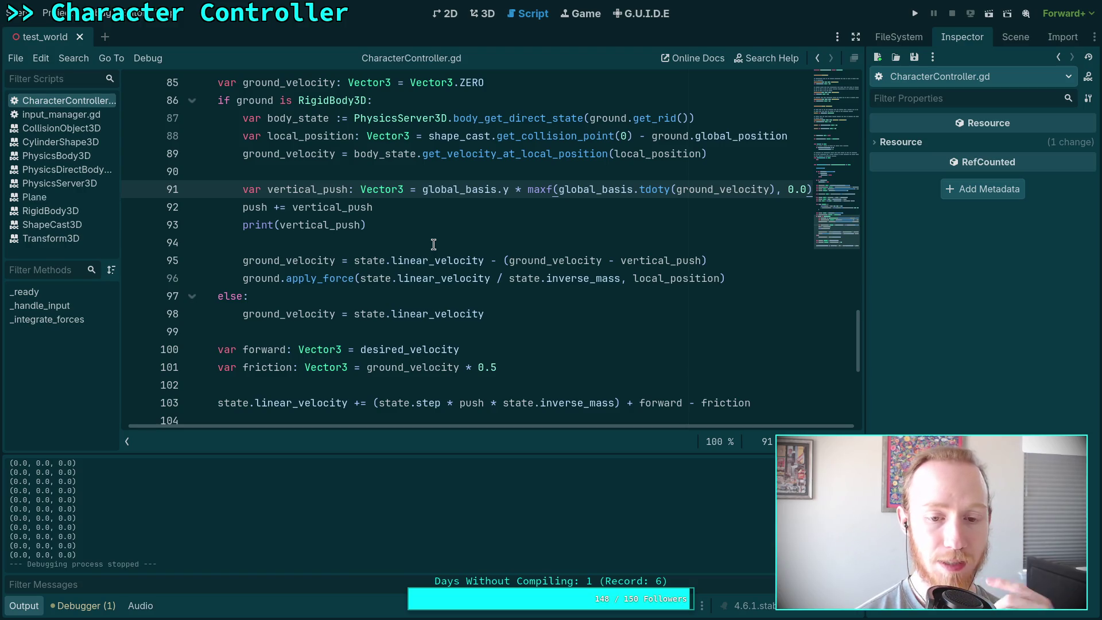
Open the Player scene and inspect its root: acceleration 1.0, max speed 5.0, deceleration 8.0.
scroll(436, 246, up, 15)
scroll(456, 259, up, 1)
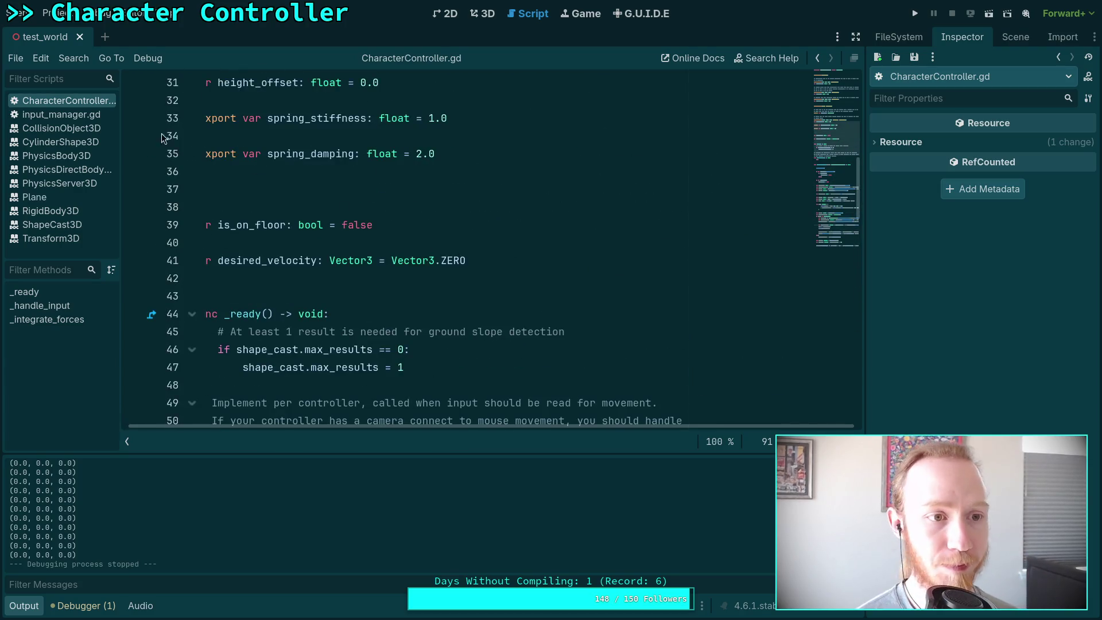
click(1004, 37)
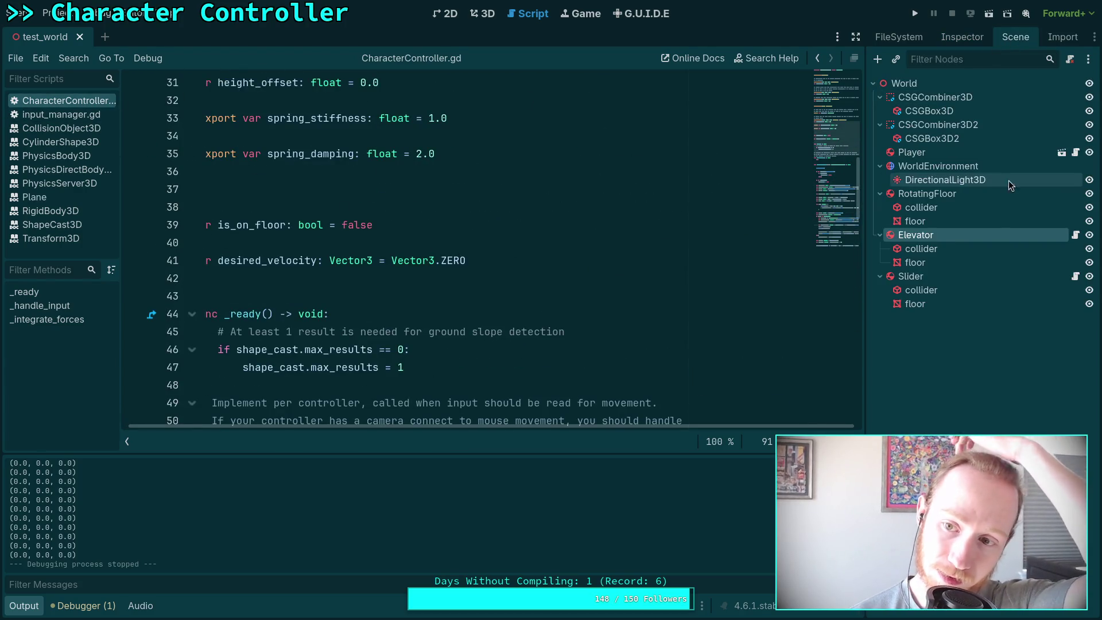
click(1075, 152)
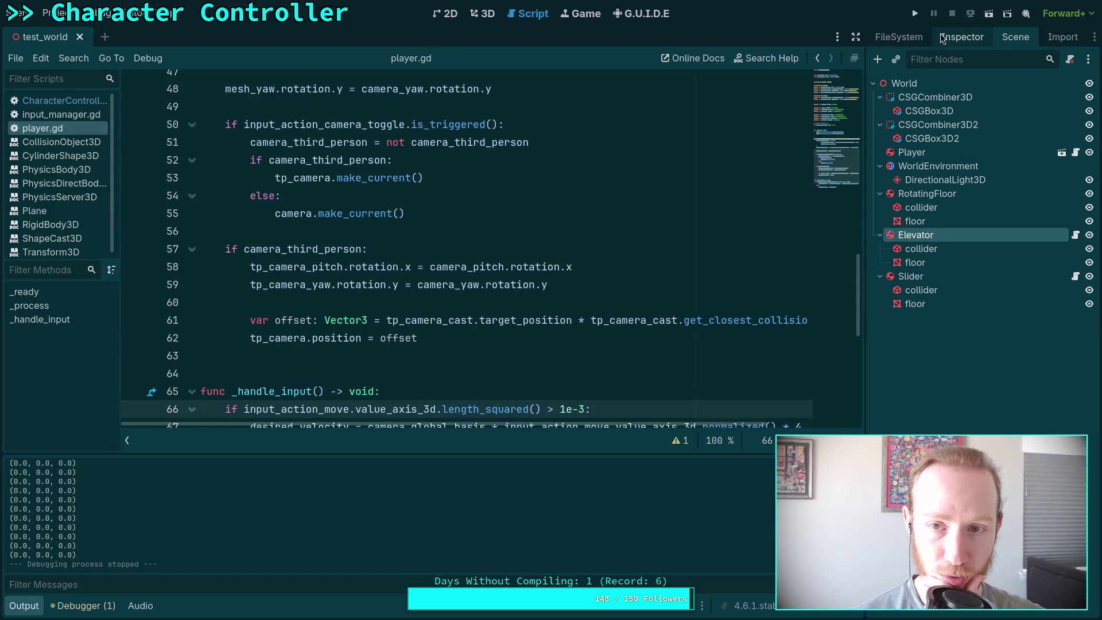
click(1063, 153)
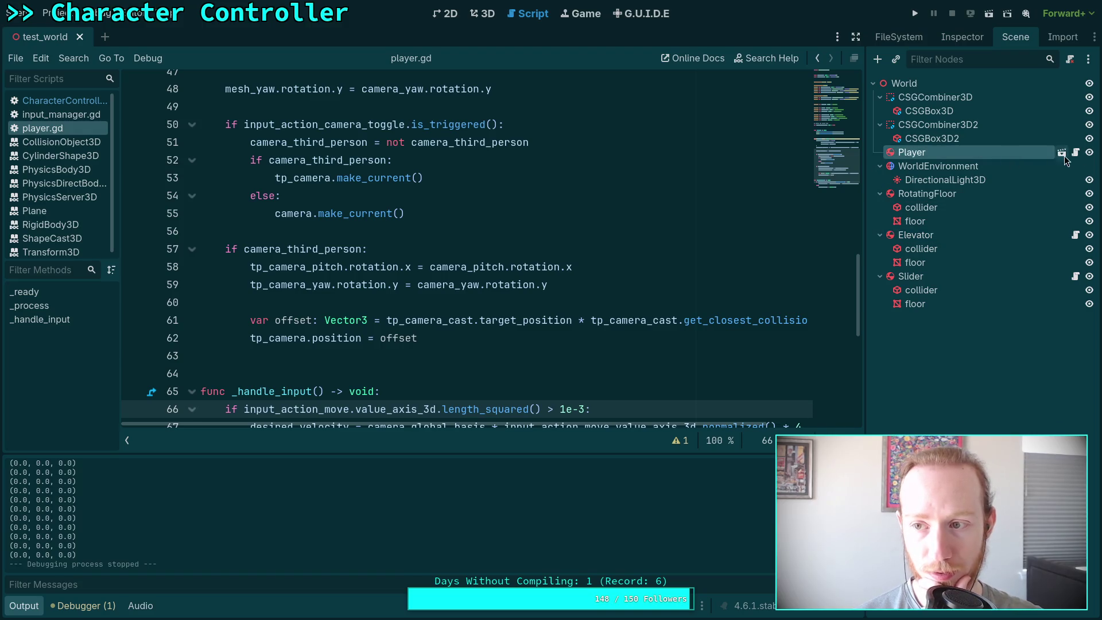
click(930, 83)
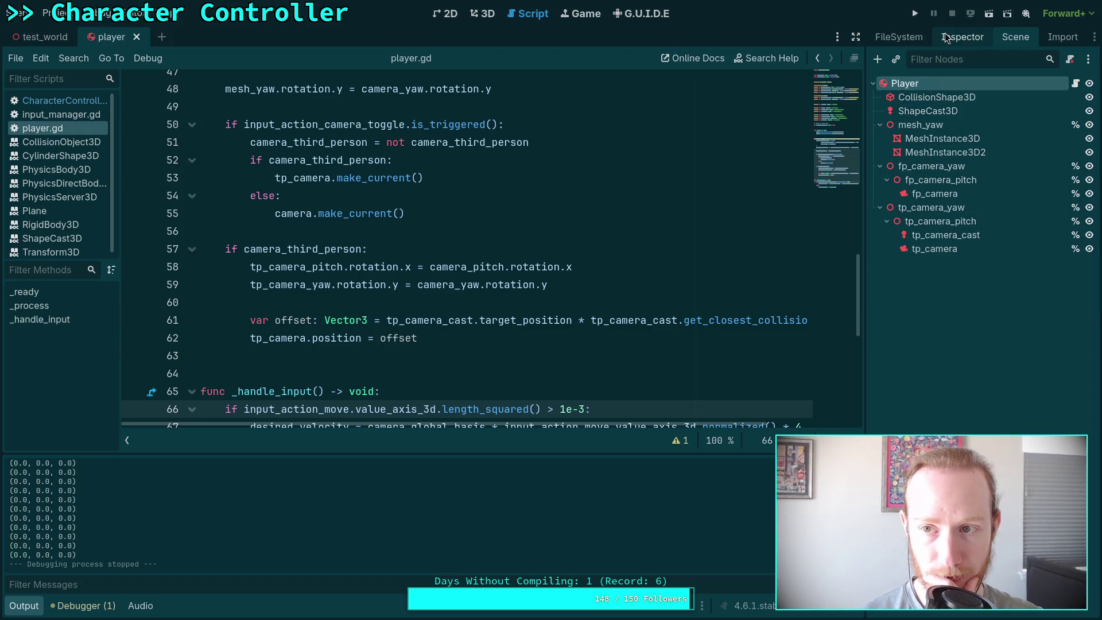
click(945, 34)
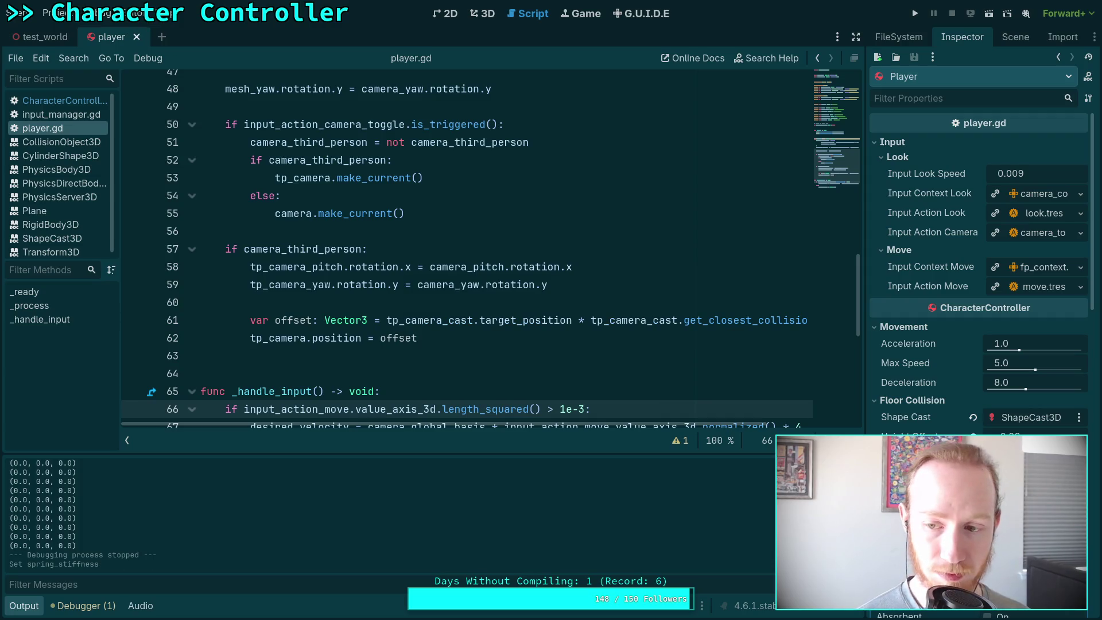
Enter a new Height Offset value in the Player's Floor Collision settings.
click(1002, 434)
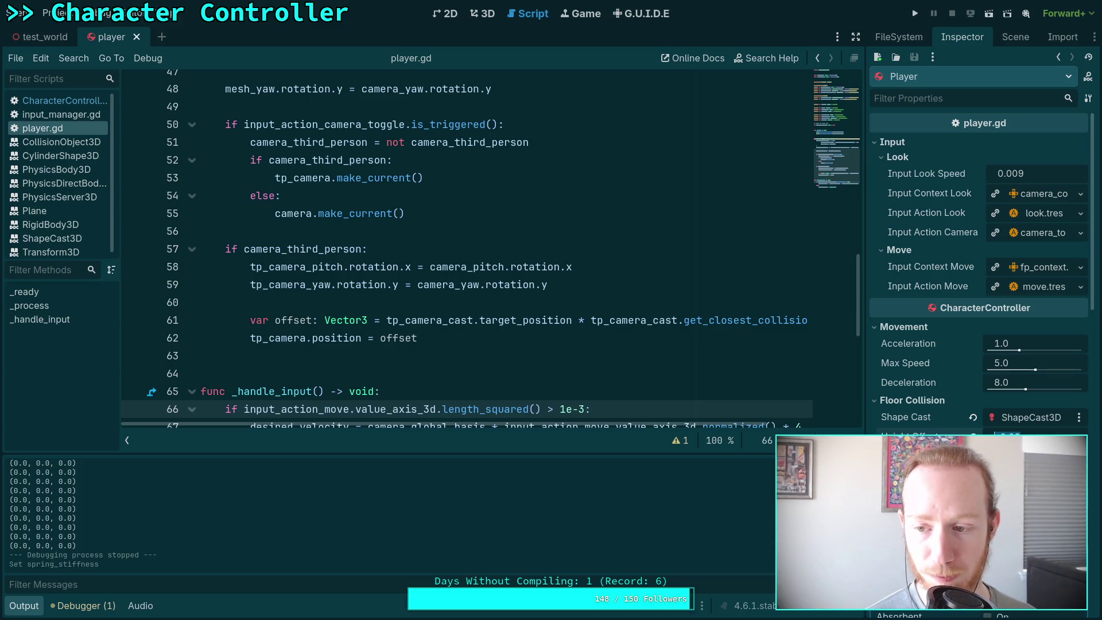
click(1001, 434)
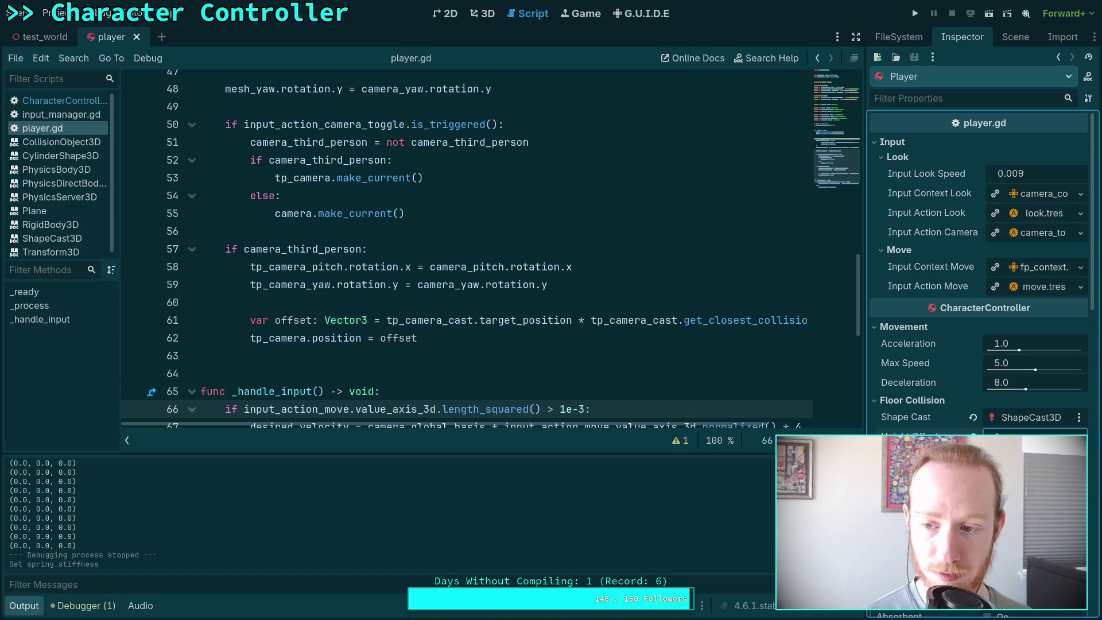
key(Return)
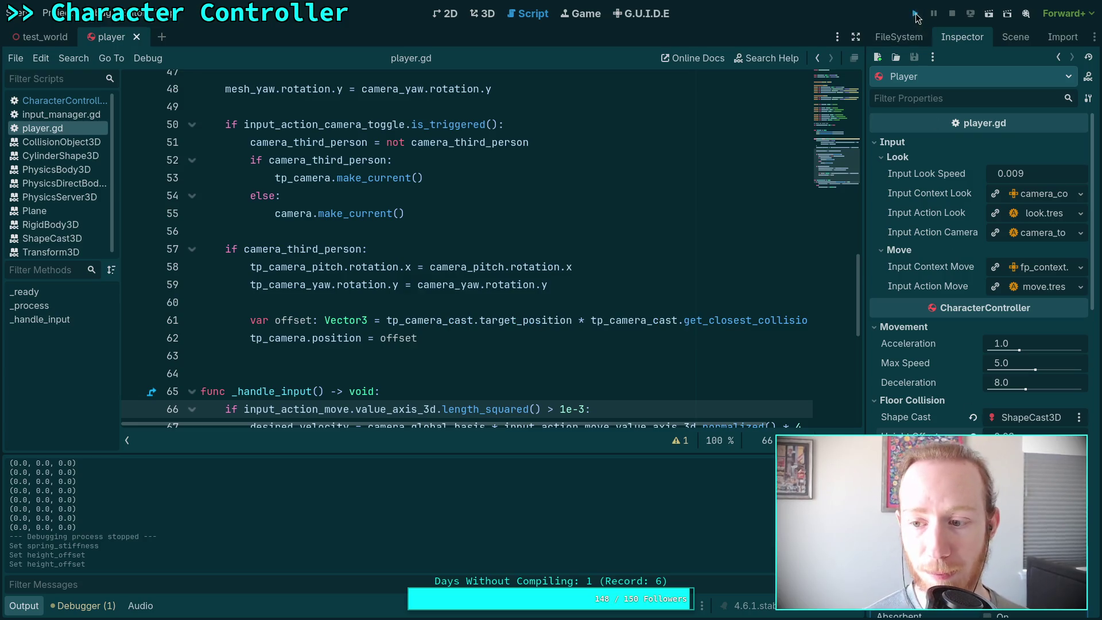
Play the game to try the character with the new height offset, then stop it.
click(915, 14)
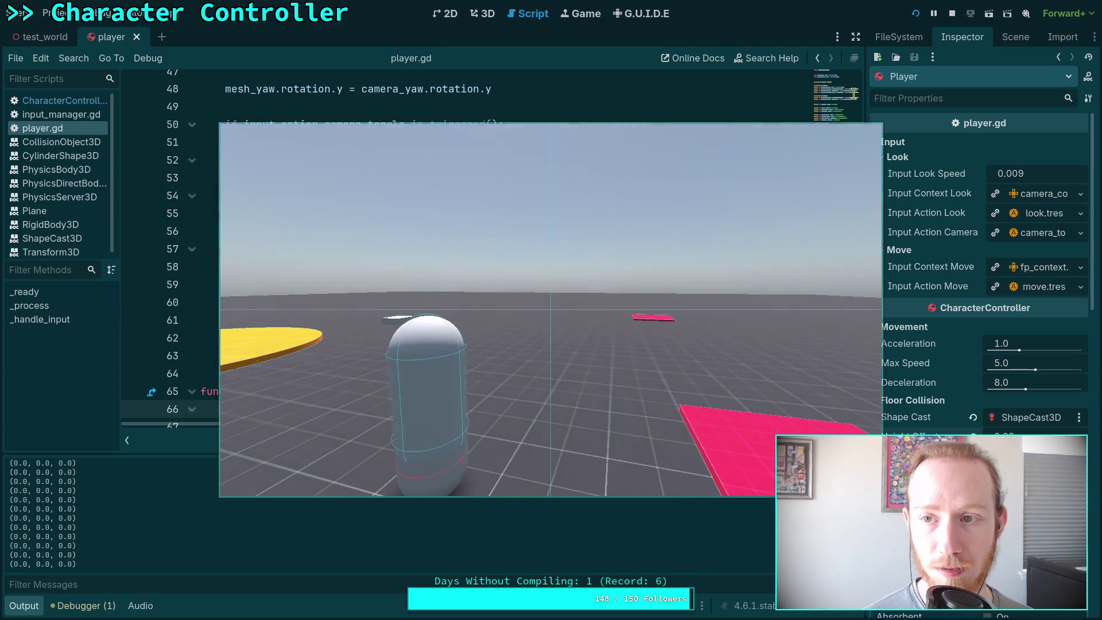
click(950, 17)
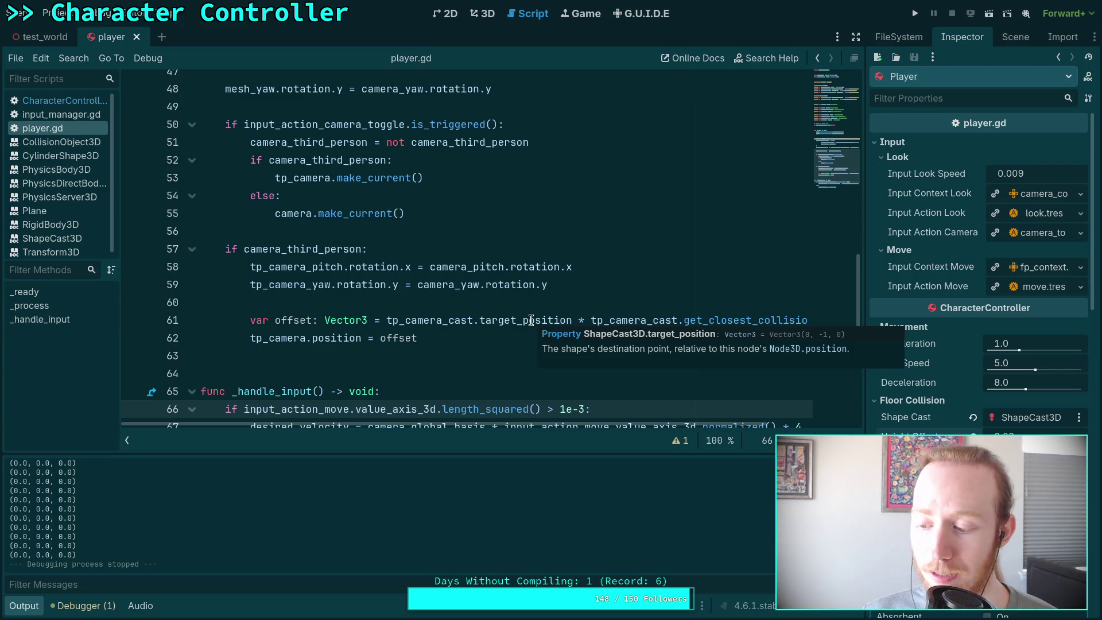
Open CharacterController.gd and scroll down to the RigidBody3D ground block.
scroll(516, 310, down, 3)
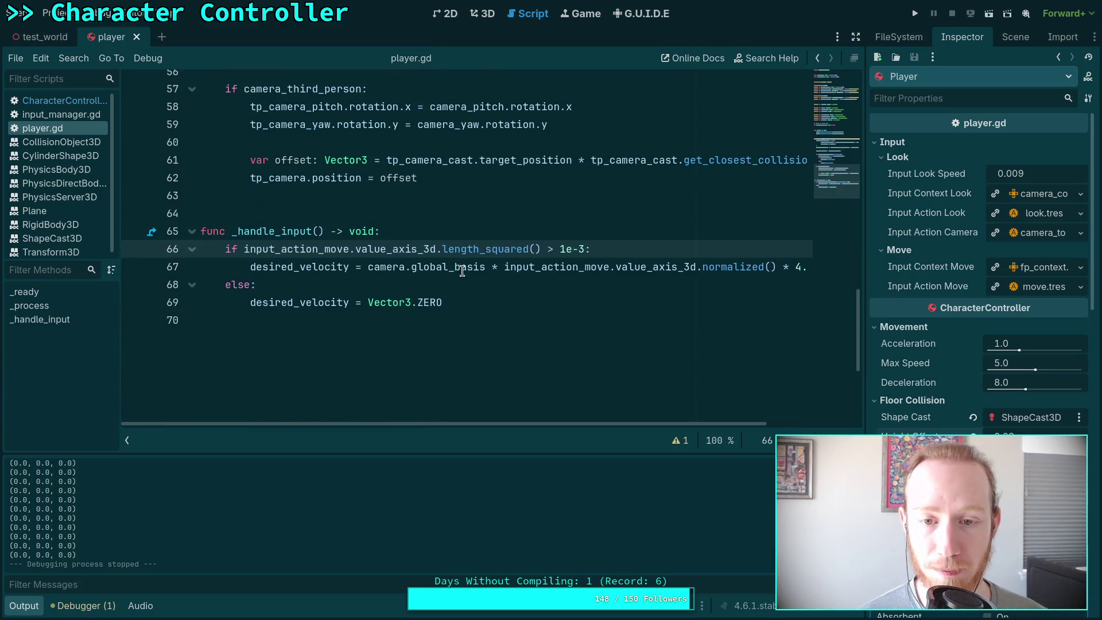
scroll(468, 296, up, 2)
scroll(447, 324, up, 3)
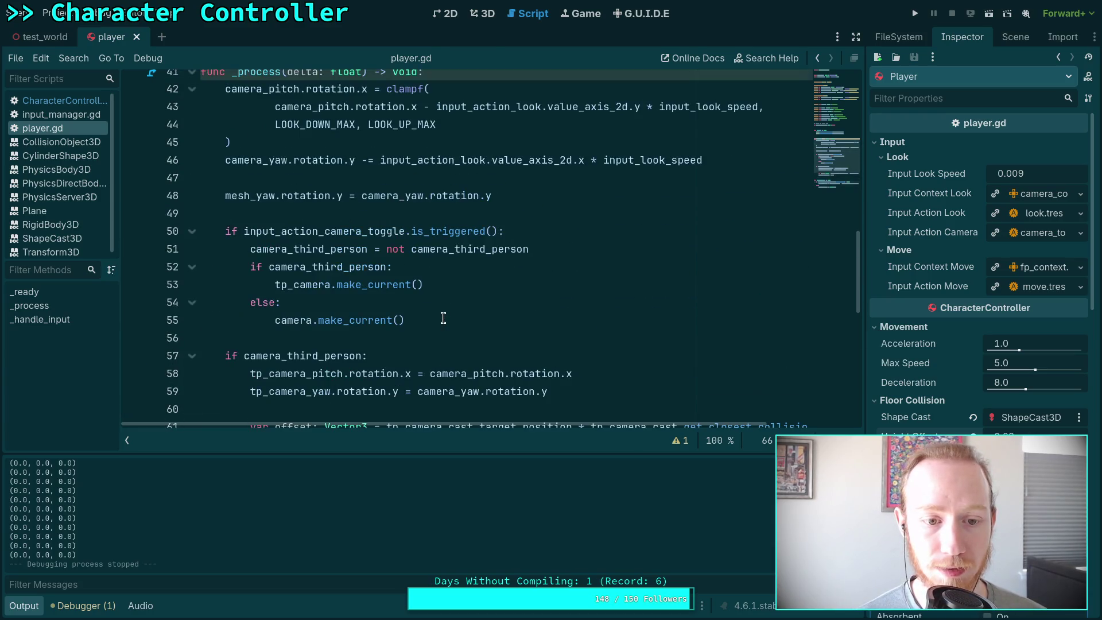
scroll(367, 304, up, 2)
click(60, 101)
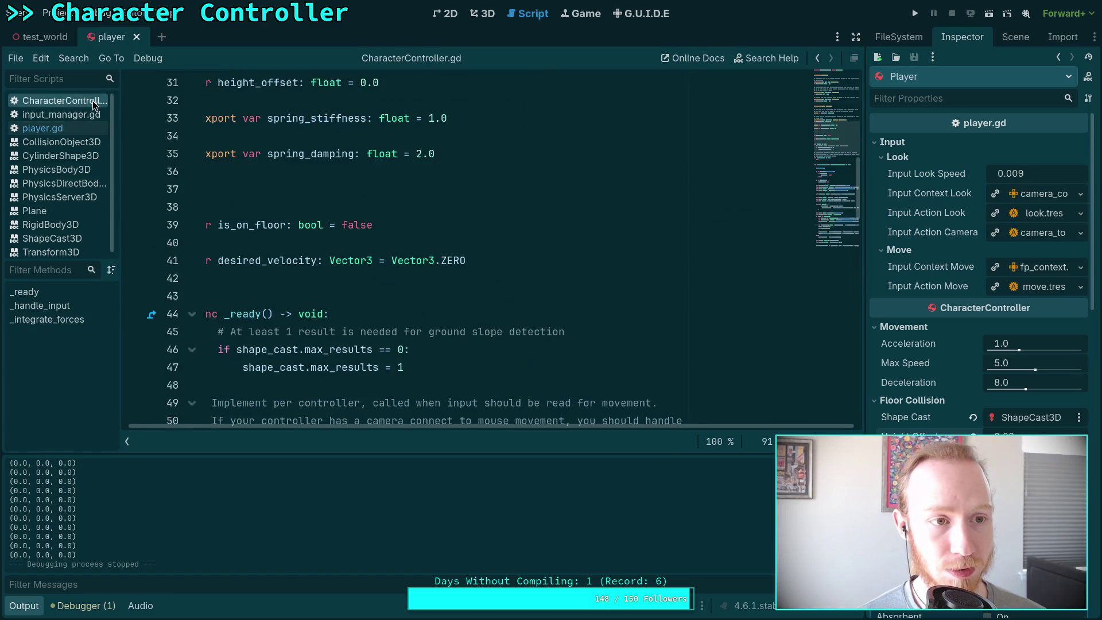
scroll(335, 297, down, 6)
scroll(344, 301, down, 10)
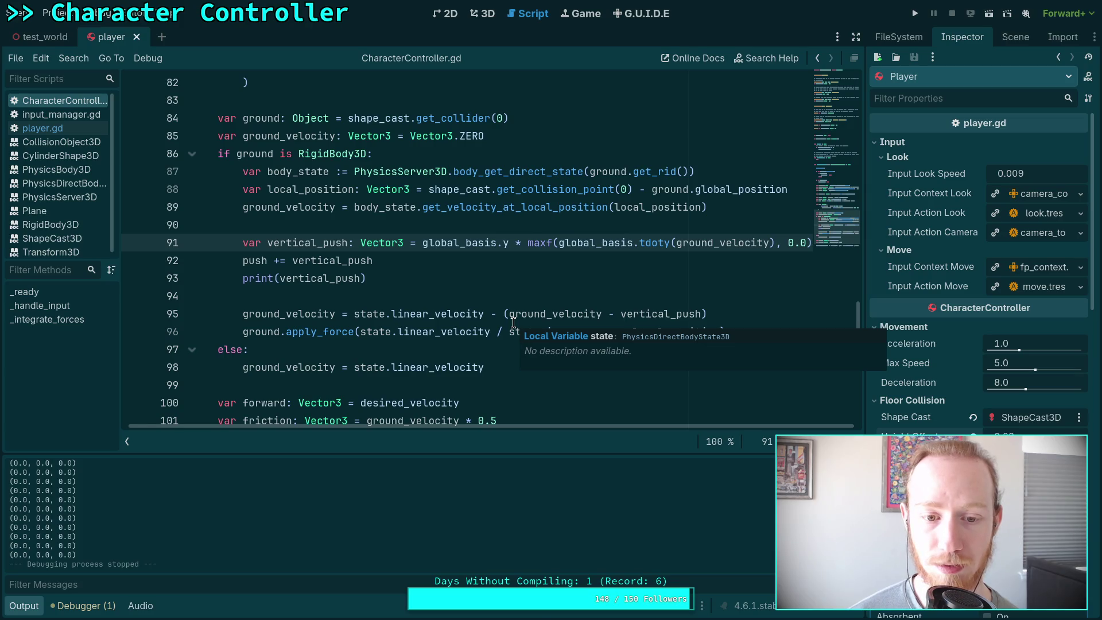
scroll(513, 322, down, 1)
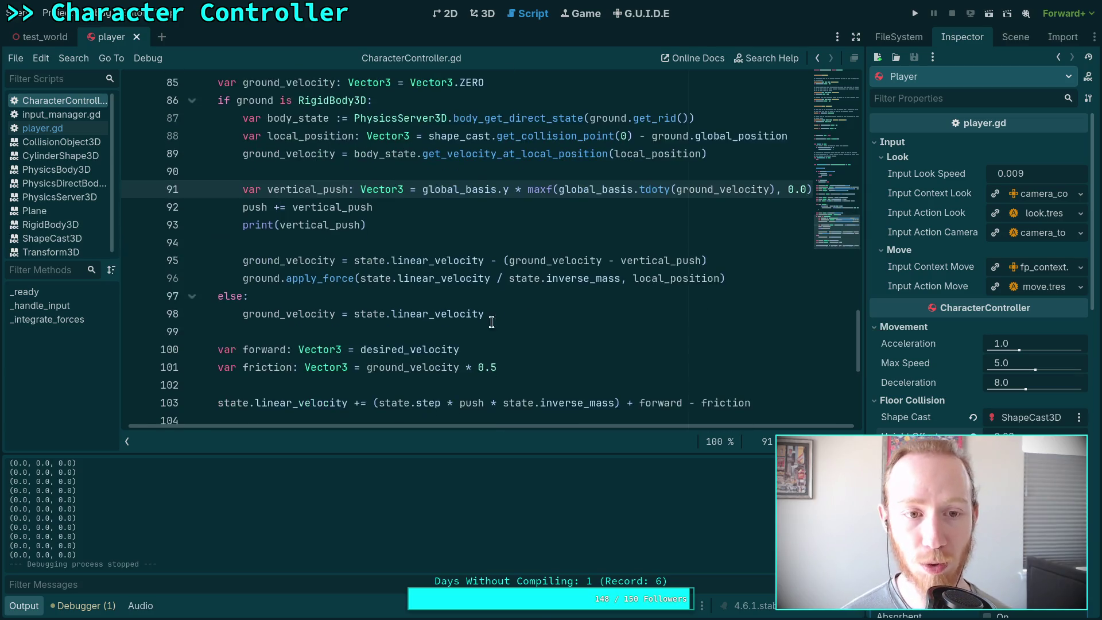
Select the push term in the velocity update on line 103.
click(494, 347)
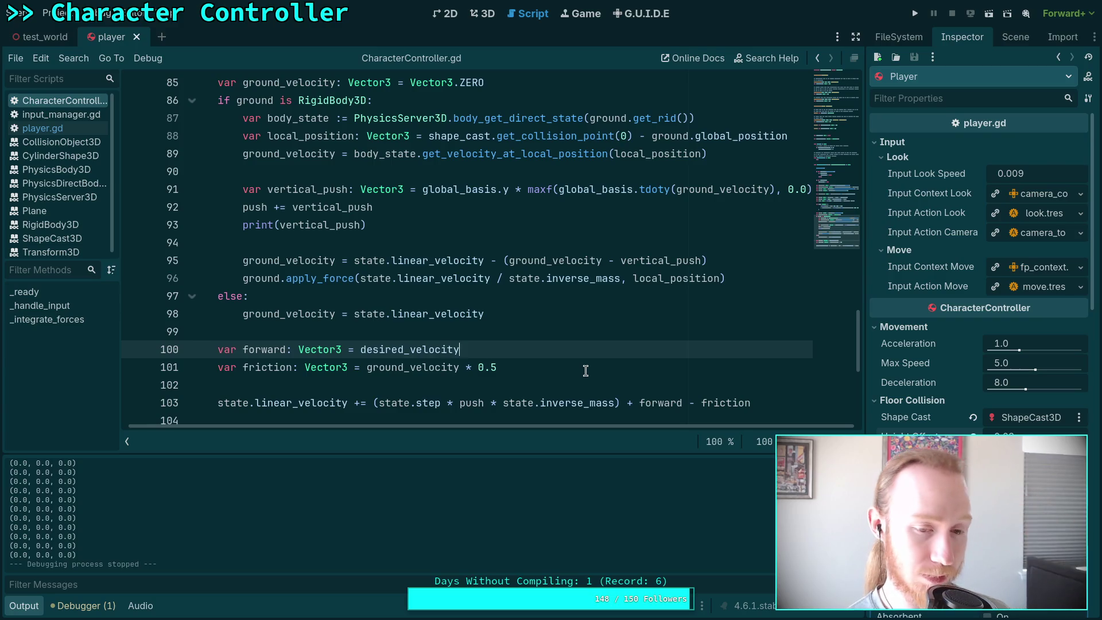
scroll(592, 370, down, 1)
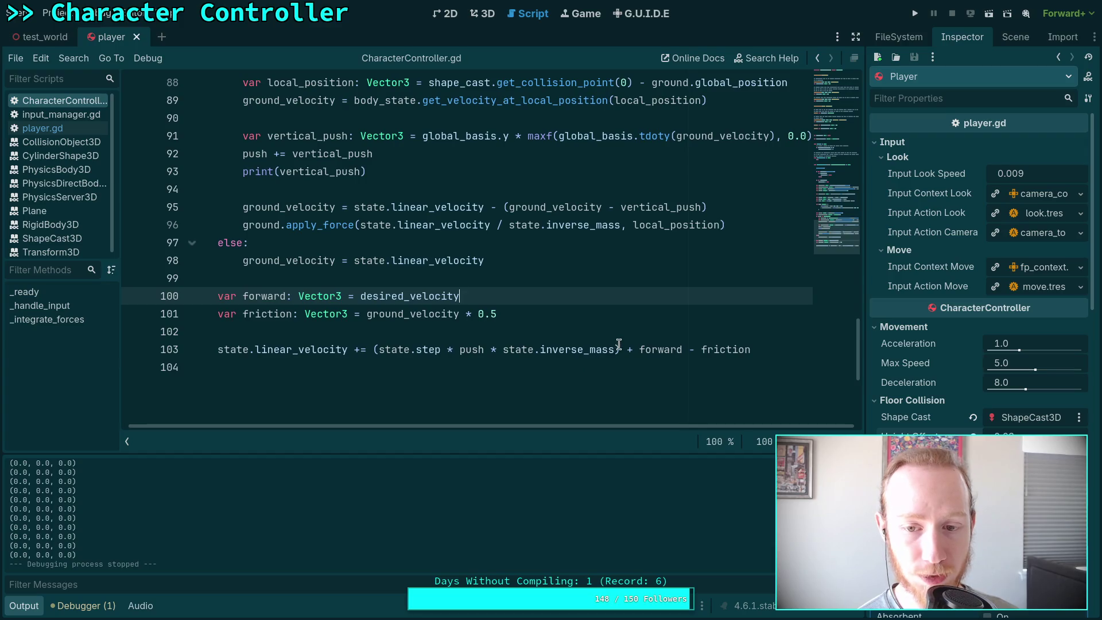
drag(619, 349, 373, 349)
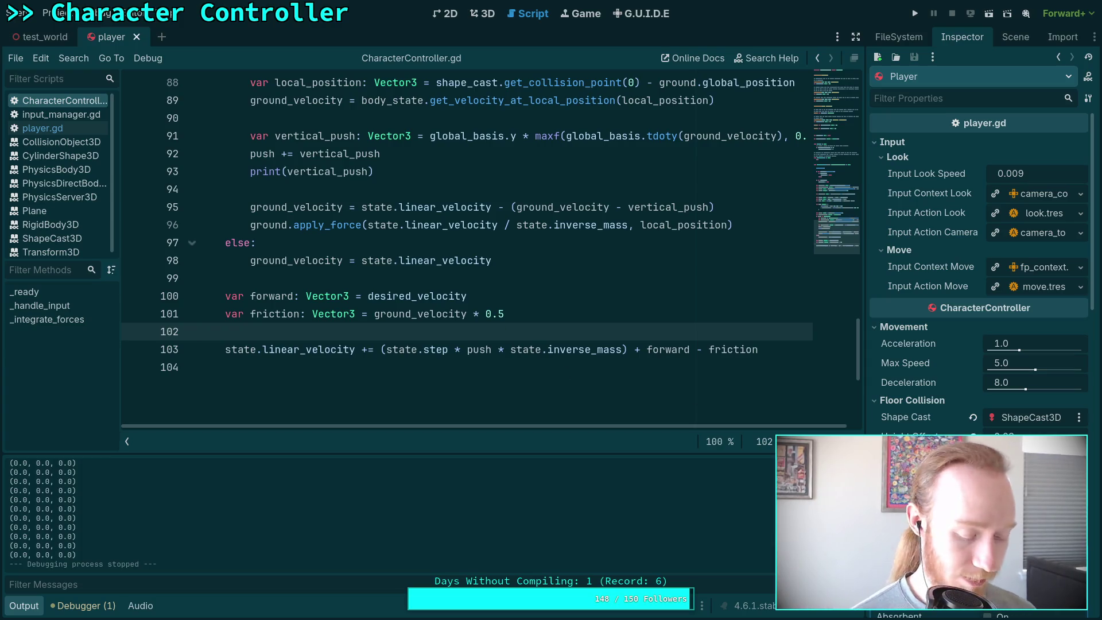
Commit new Spring Stiffness and Height Offset values, save the player scene, and test-run the game.
key(Return)
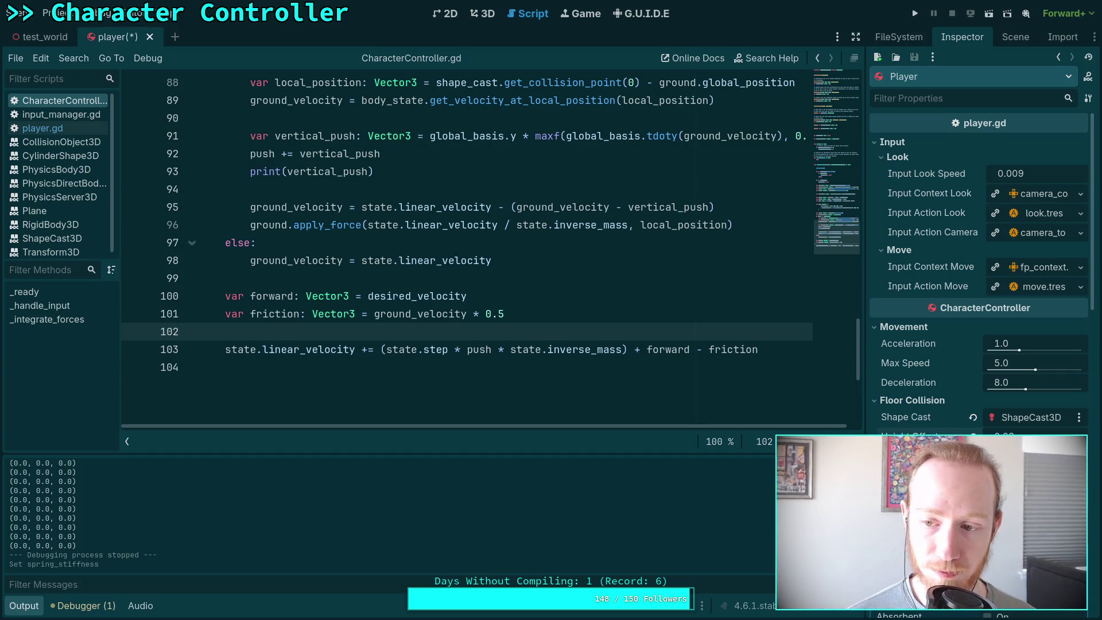
key(Return)
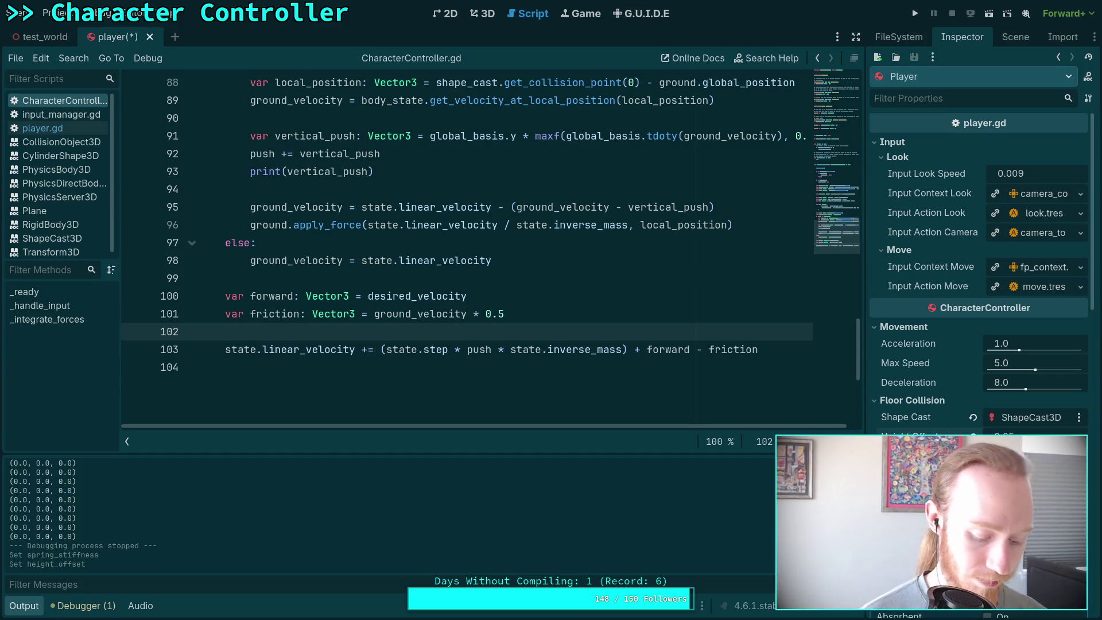
key(ctrl+s)
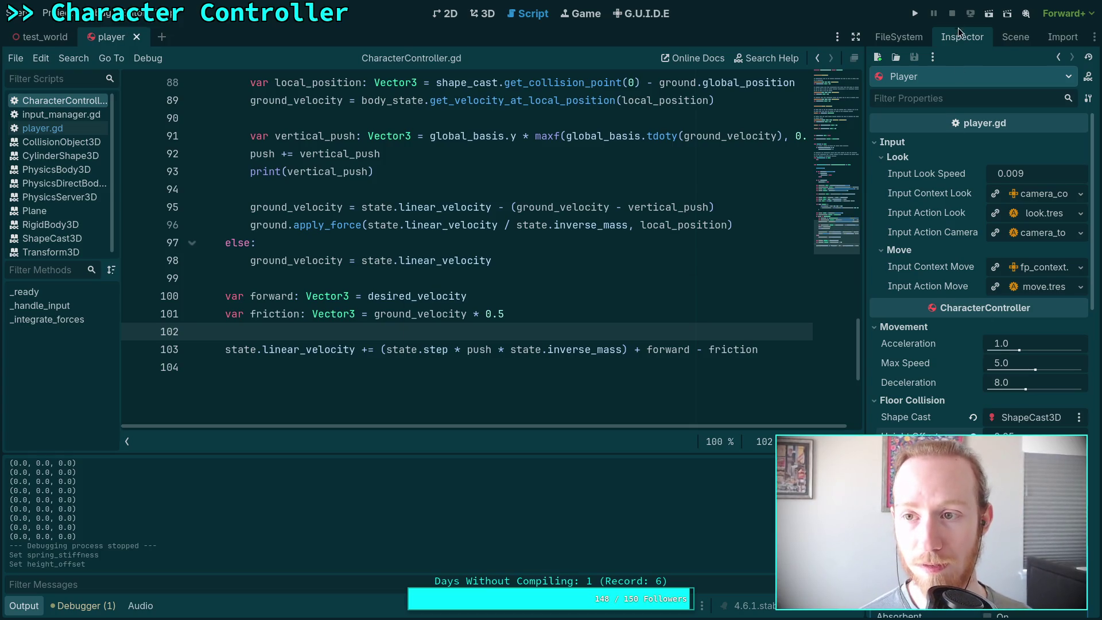
click(913, 16)
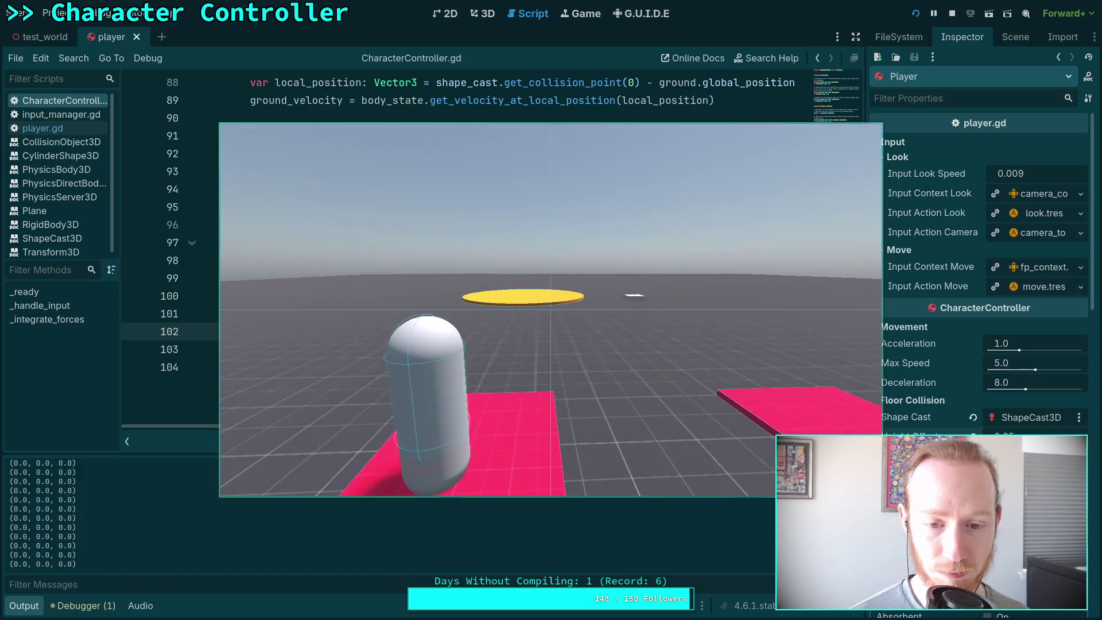
key(F8)
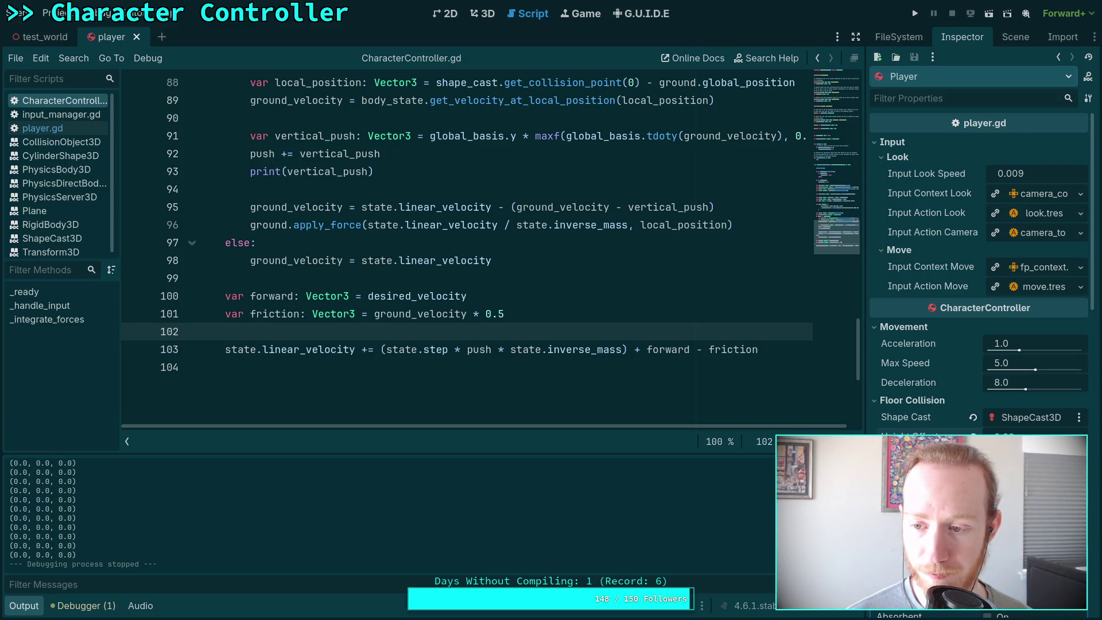
Reset Height Offset to 0.0, change Spring Damping, and test-run the game.
key(Return)
click(1004, 432)
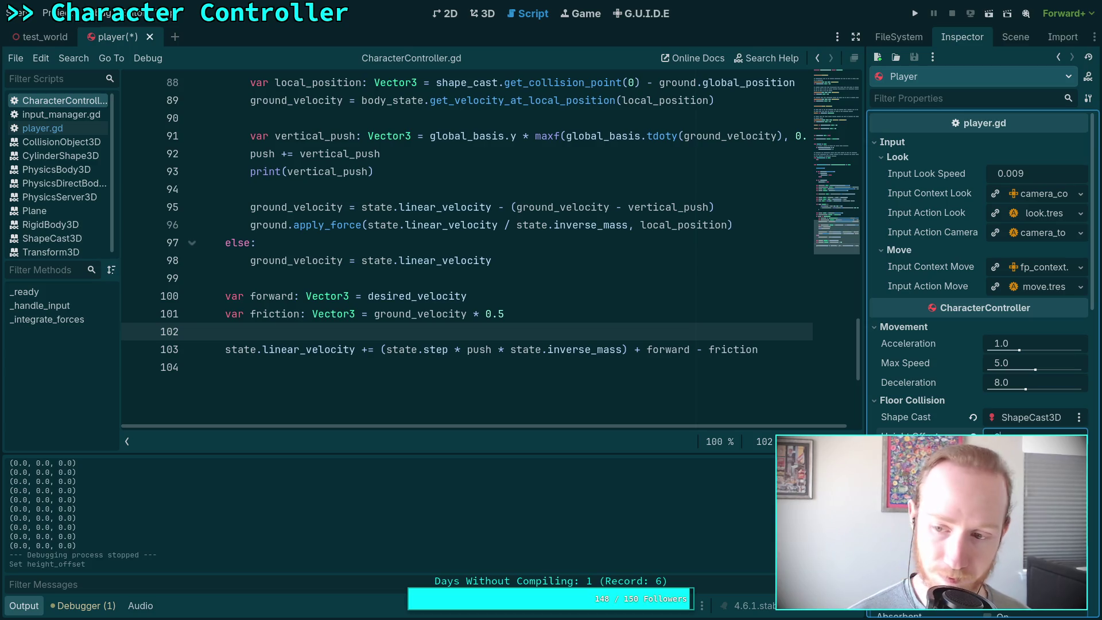
key(Return)
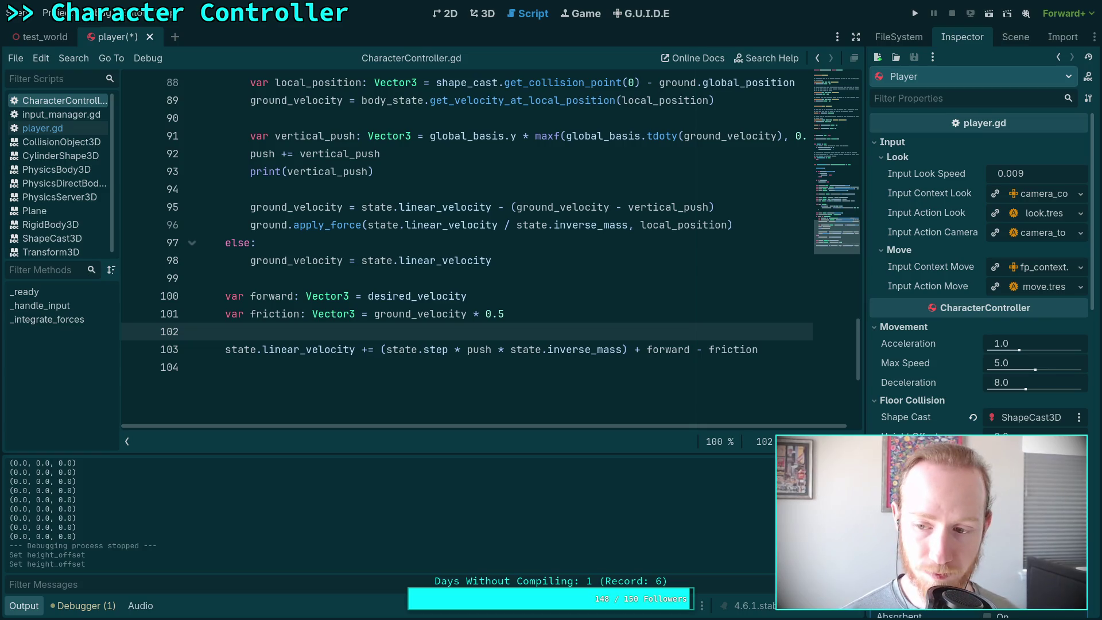
key(Return)
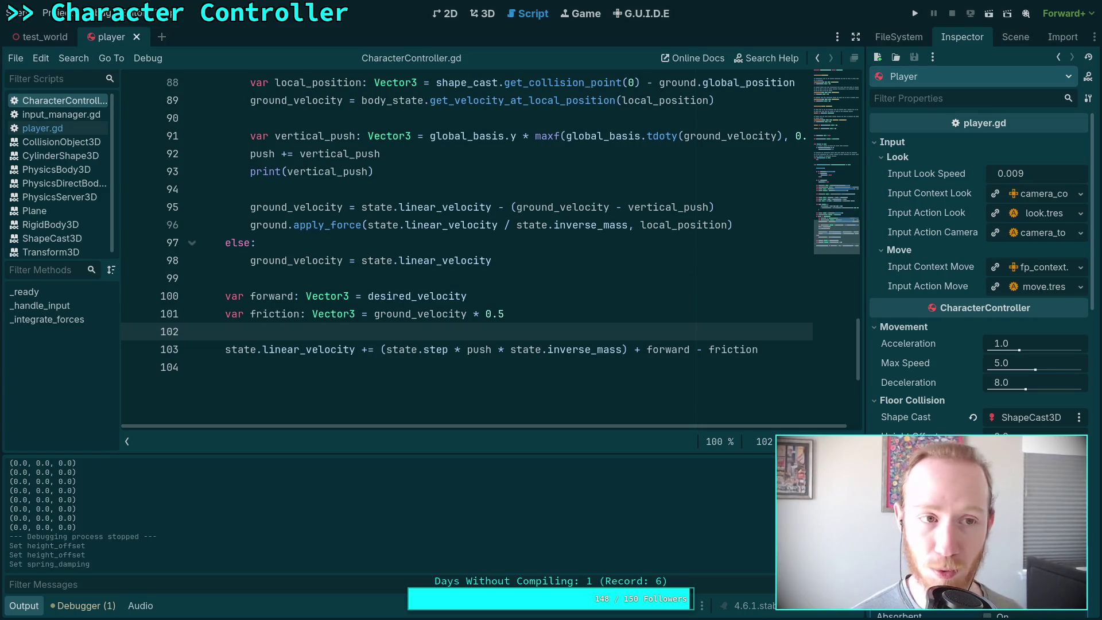
click(915, 14)
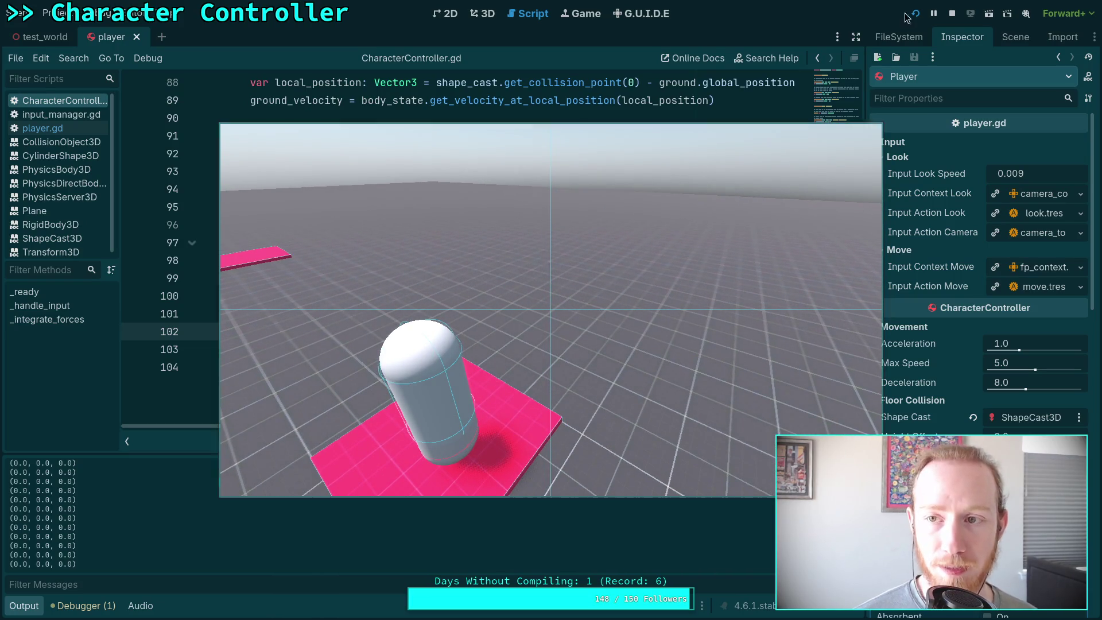
click(949, 16)
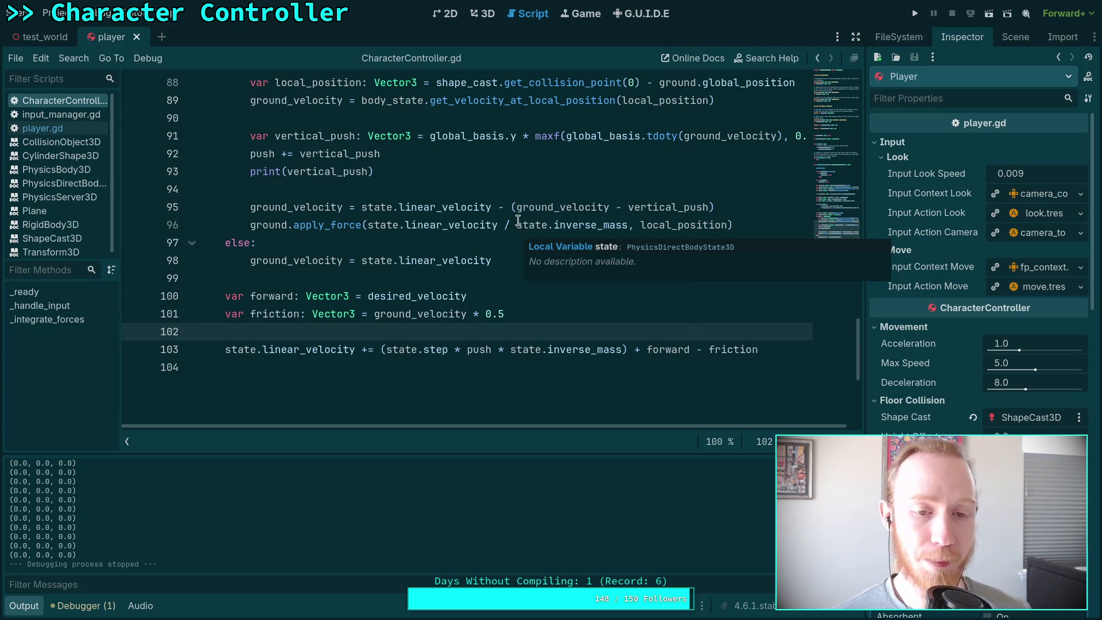
Set the Floor Collision Height Offset to -0.03 and save the player scene.
scroll(518, 220, up, 10)
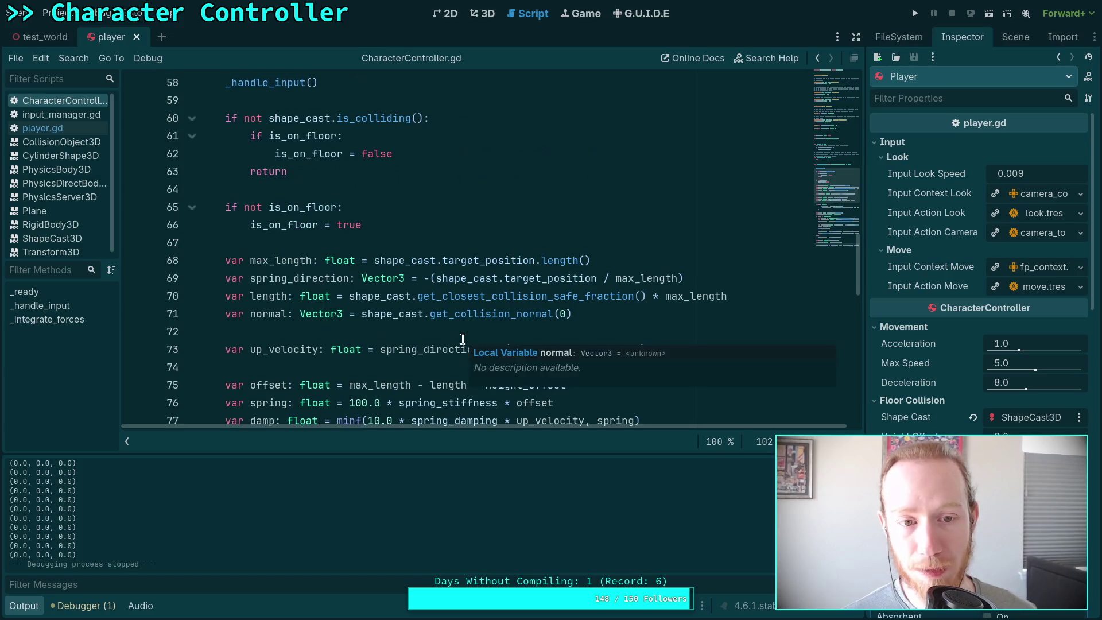
scroll(569, 403, down, 10)
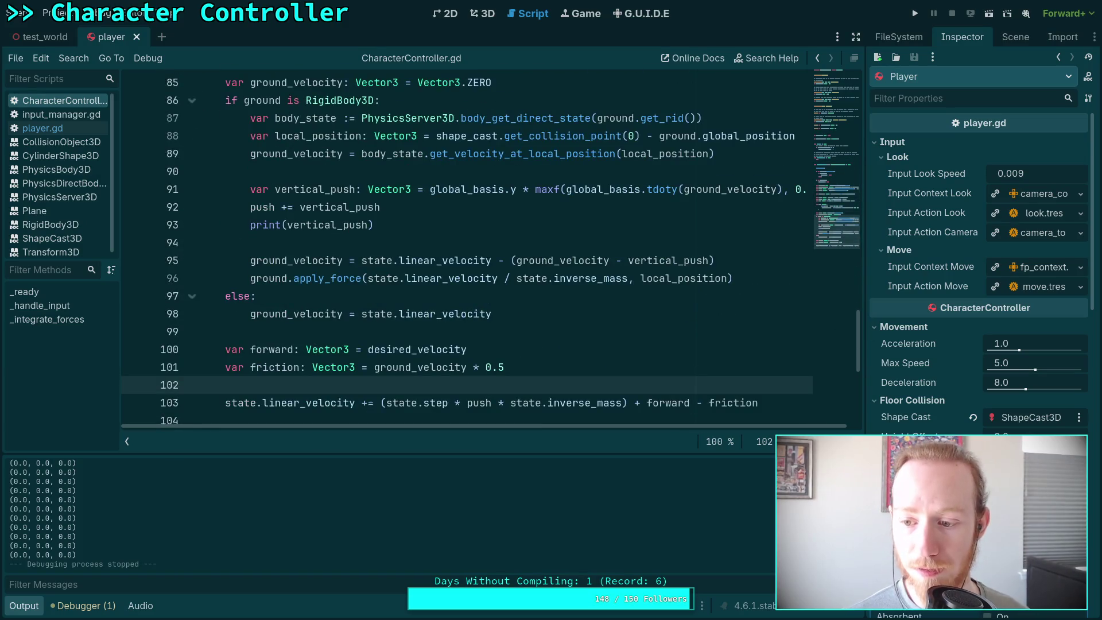
scroll(1024, 334, down, 5)
click(1028, 311)
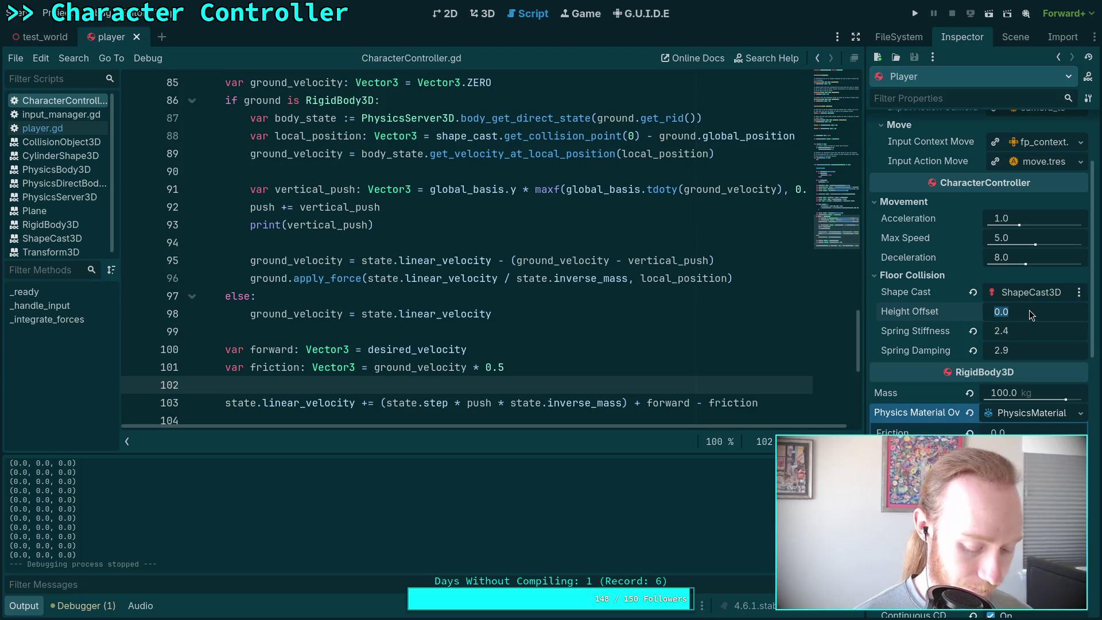
text(-0.03)
key(Return)
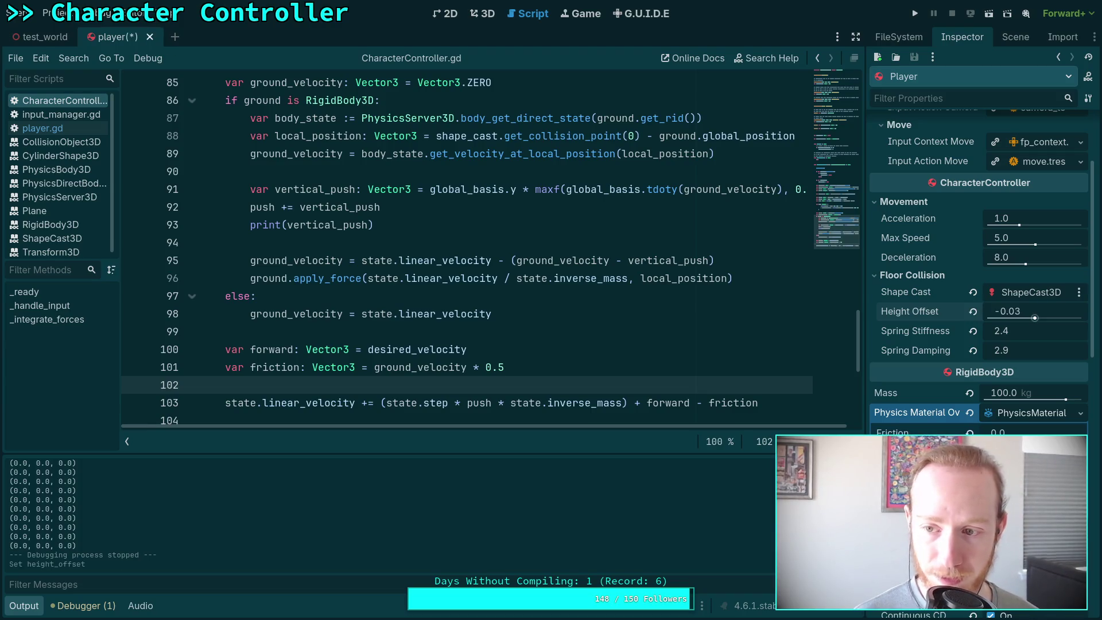
key(ctrl+s)
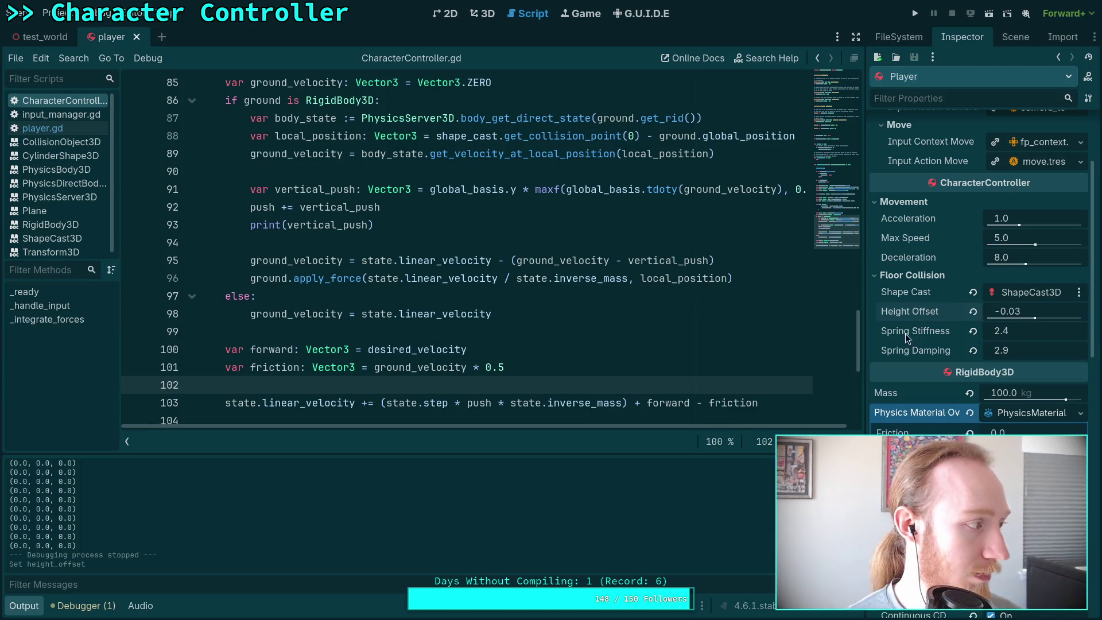
Collapse the Output panel to give the code editor more room.
scroll(821, 314, up, 8)
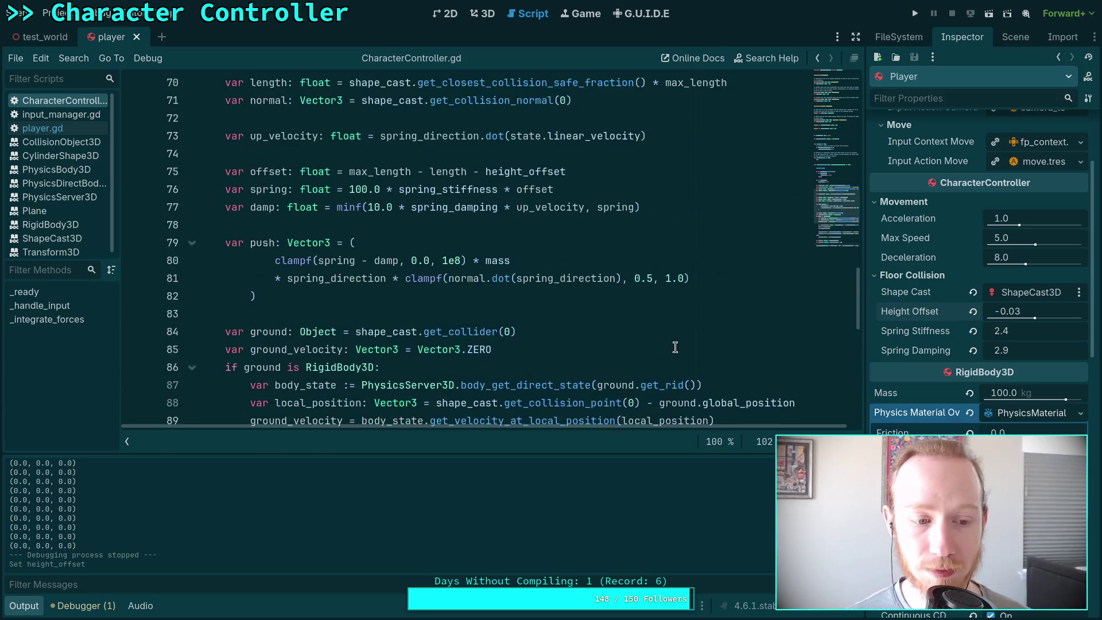
click(24, 605)
scroll(420, 455, up, 4)
scroll(420, 455, down, 6)
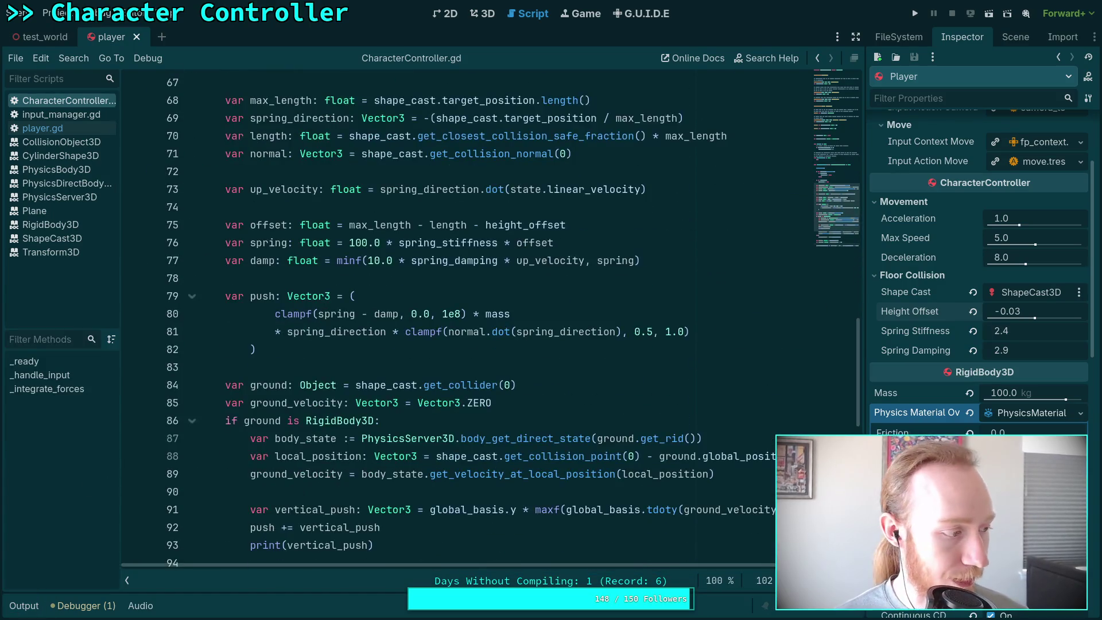